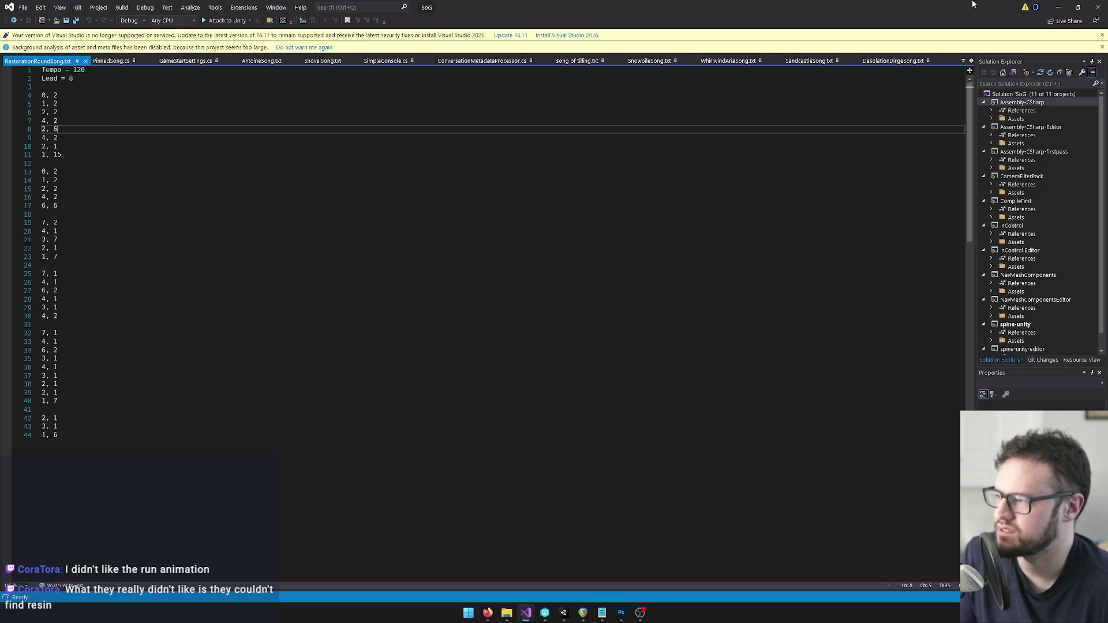
# Minimize Visual Studio to bring the Unity editor back.
pyautogui.click(1057, 7)
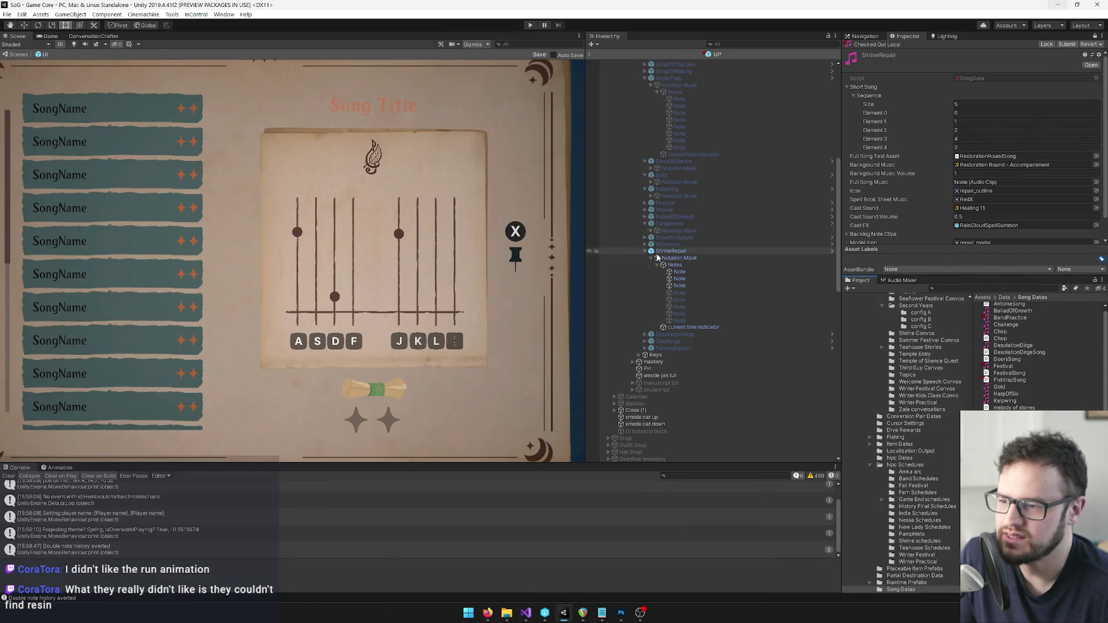
# Make the two hidden ShrineRepair Note objects active again.
pyautogui.click(680, 293)
pyautogui.keyDown('shift'); pyautogui.click(679, 300); pyautogui.keyUp('shift')
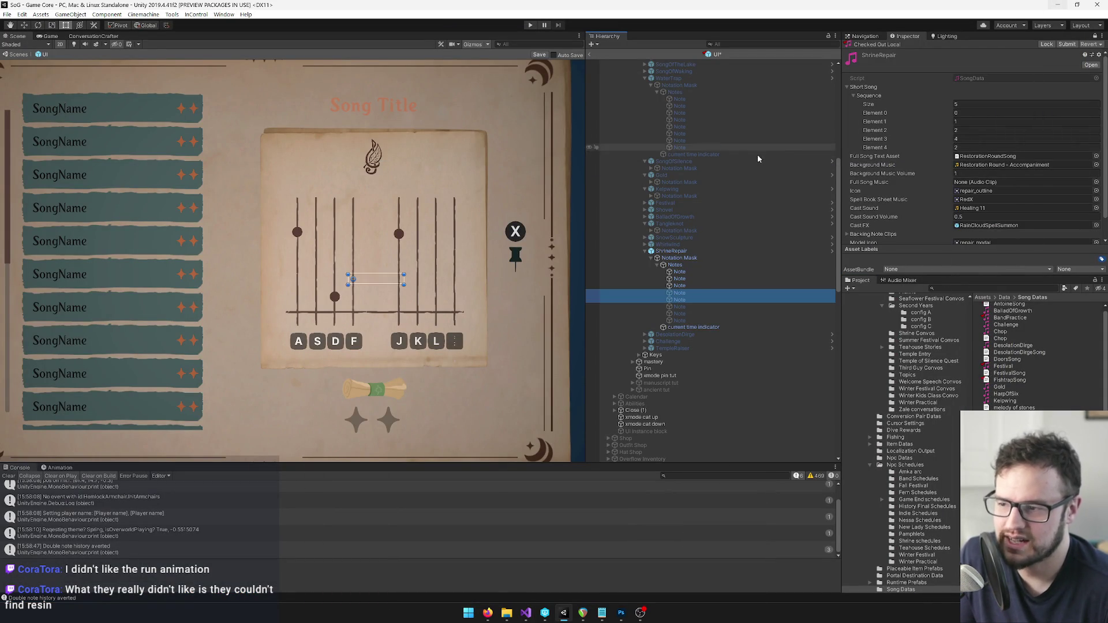
pyautogui.click(1094, 36)
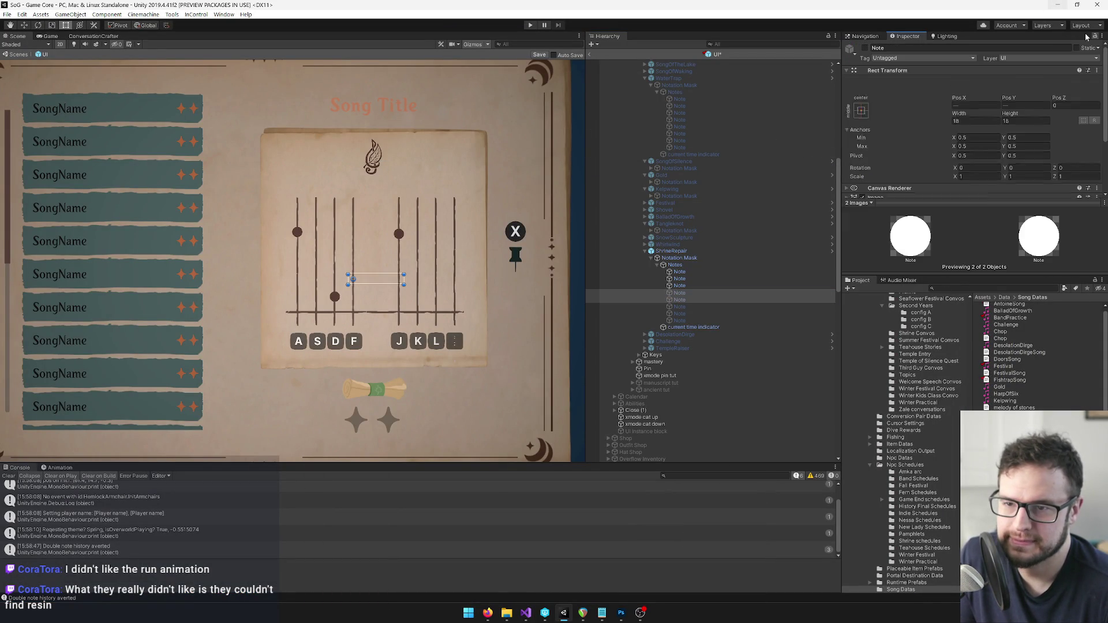
pyautogui.click(863, 49)
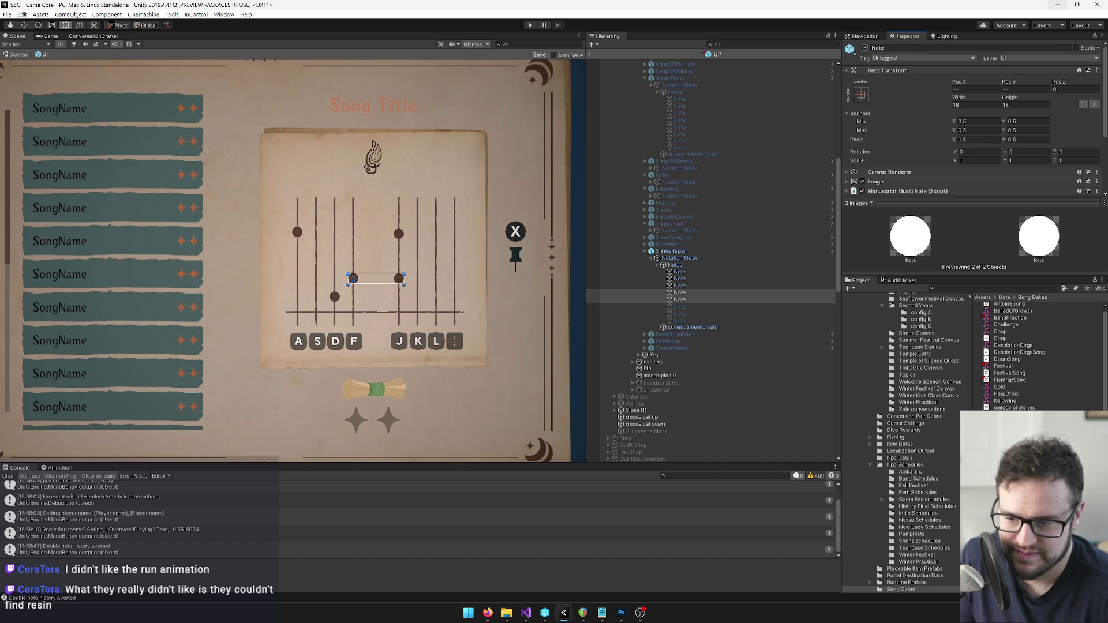
pyautogui.hotkey('ctrl', 'z')
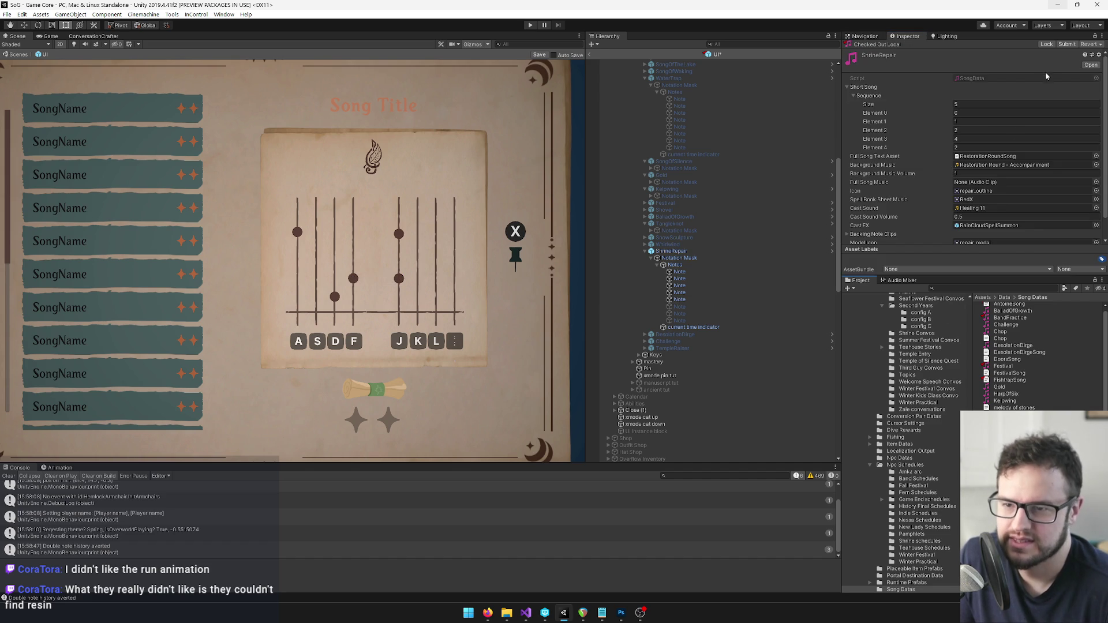
# Drag the first three ShrineRepair notes onto the A, S and D lines.
pyautogui.click(692, 271)
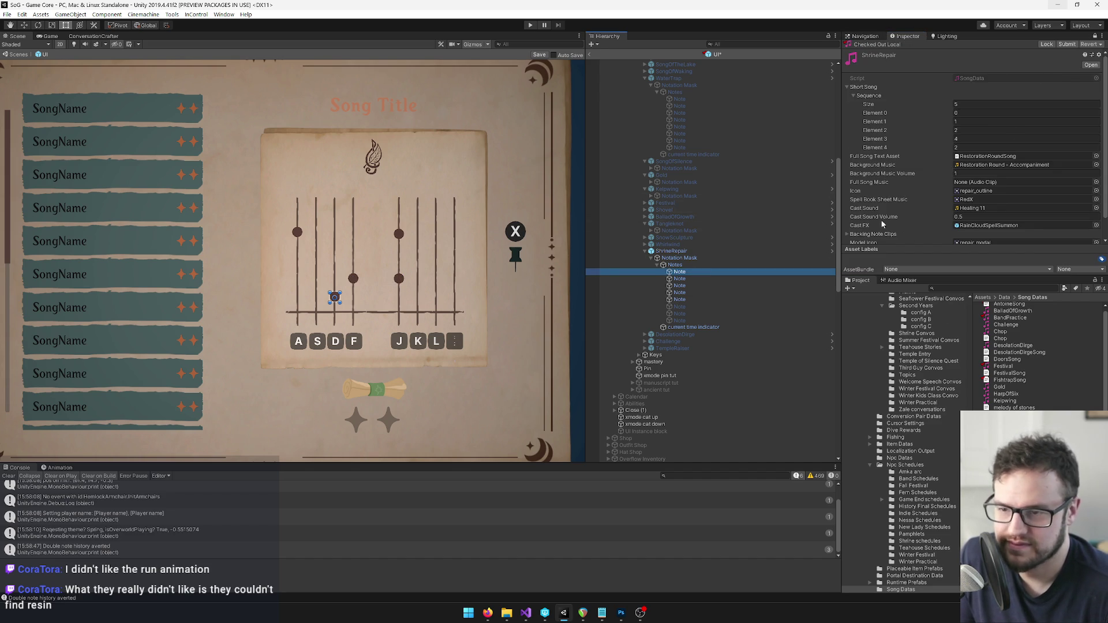
pyautogui.scroll(3, 354, 304)
pyautogui.moveTo(323, 295); pyautogui.dragTo(264, 295)
pyautogui.click(679, 279)
pyautogui.moveTo(267, 190)
pyautogui.mouseDown()
pyautogui.moveTo(309, 254)
pyautogui.moveTo(296, 265)
pyautogui.mouseUp()
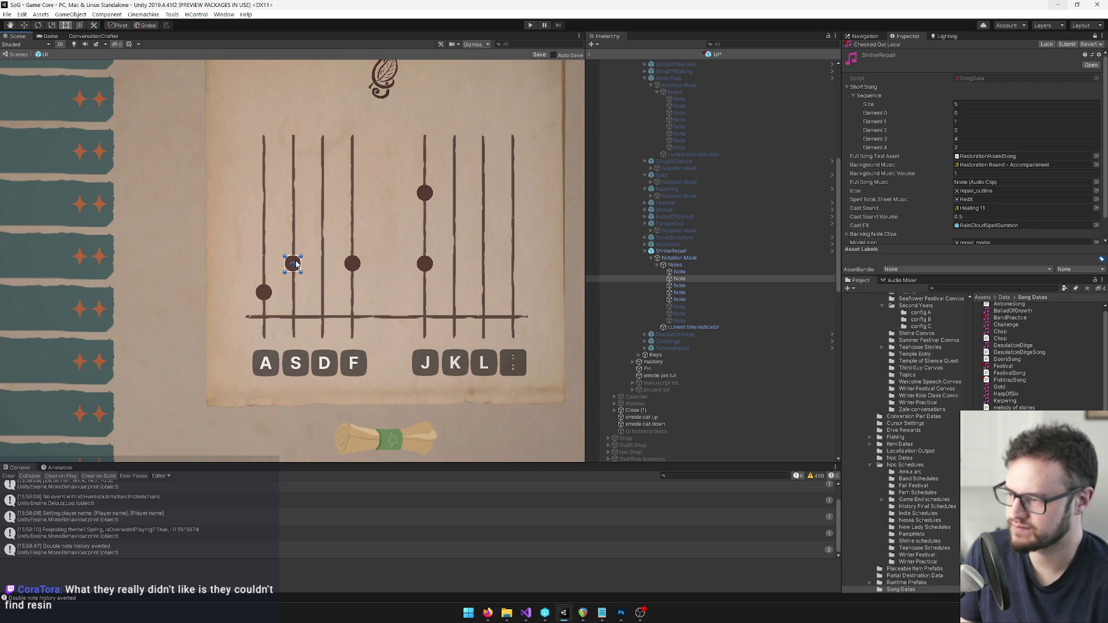
pyautogui.click(690, 285)
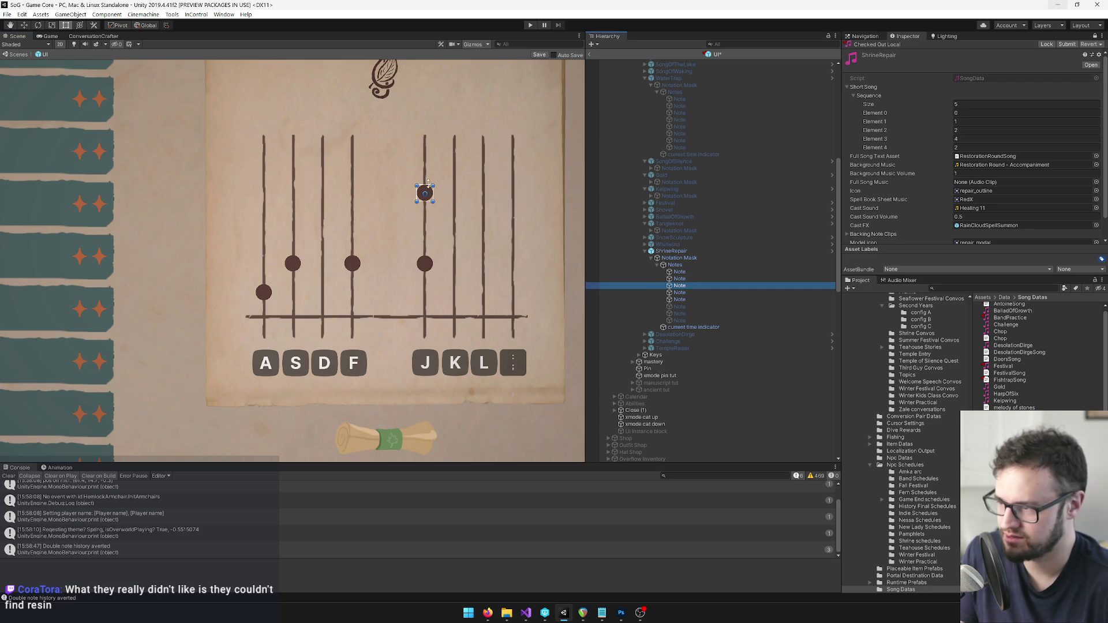
pyautogui.moveTo(430, 192)
pyautogui.mouseDown()
pyautogui.moveTo(309, 236)
pyautogui.moveTo(324, 233)
pyautogui.mouseUp()
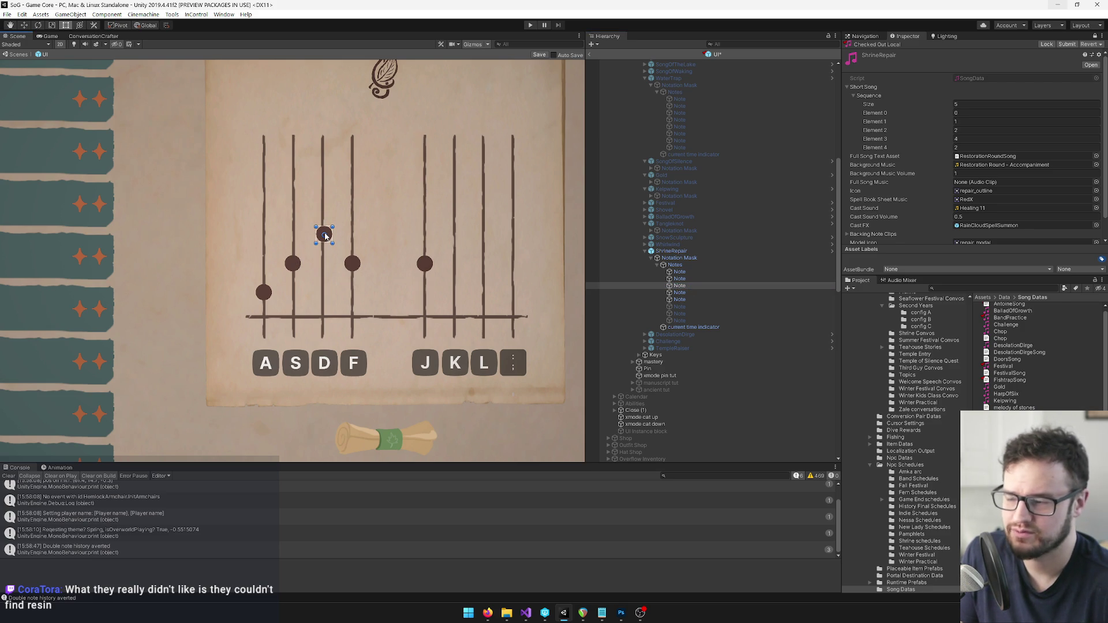
pyautogui.moveTo(325, 234); pyautogui.dragTo(323, 233)
# Move the fourth note up onto the J line and the fifth to the top of the D line.
pyautogui.click(695, 293)
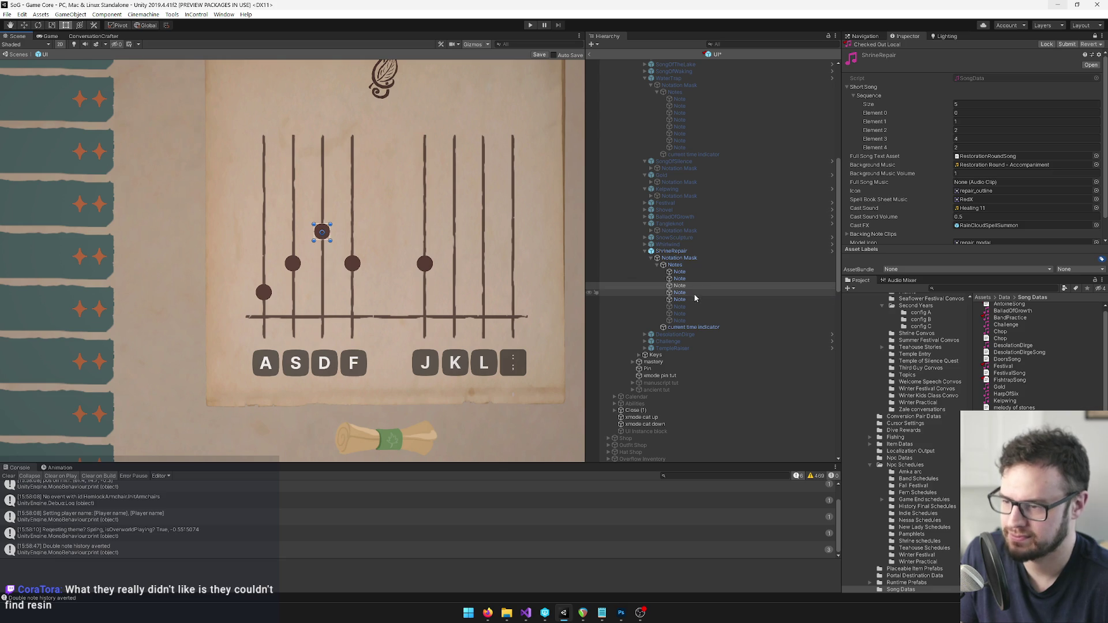
pyautogui.click(353, 264)
pyautogui.moveTo(356, 263)
pyautogui.mouseDown()
pyautogui.moveTo(432, 197)
pyautogui.moveTo(431, 181)
pyautogui.mouseUp()
pyautogui.click(424, 263)
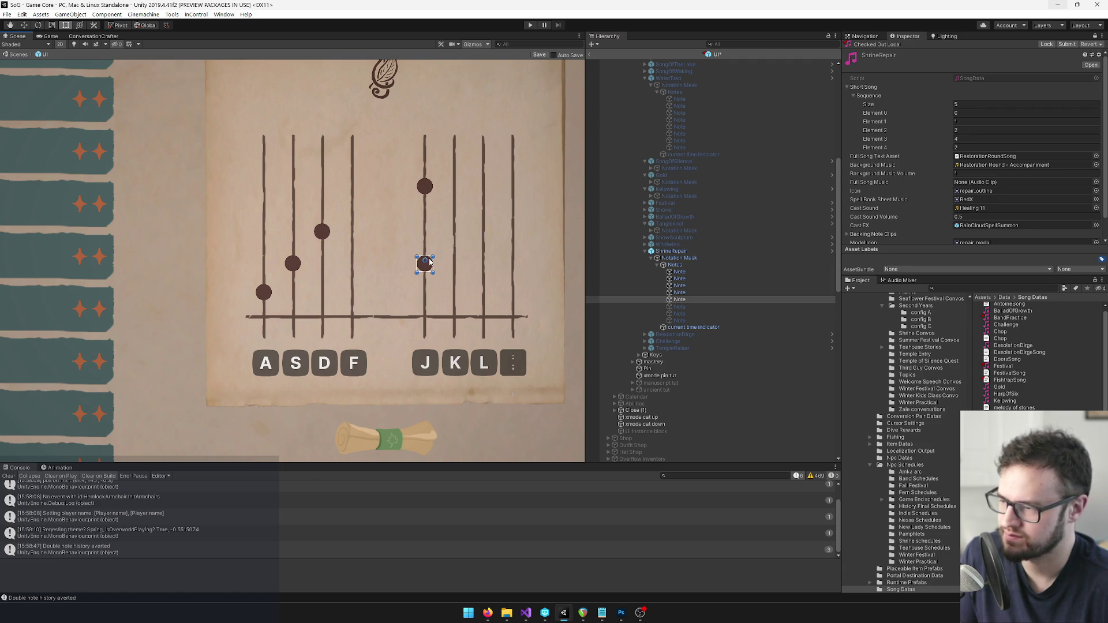
pyautogui.moveTo(429, 262)
pyautogui.mouseDown()
pyautogui.moveTo(300, 159)
pyautogui.moveTo(326, 150)
pyautogui.mouseUp()
pyautogui.hotkey('alt', 'space')
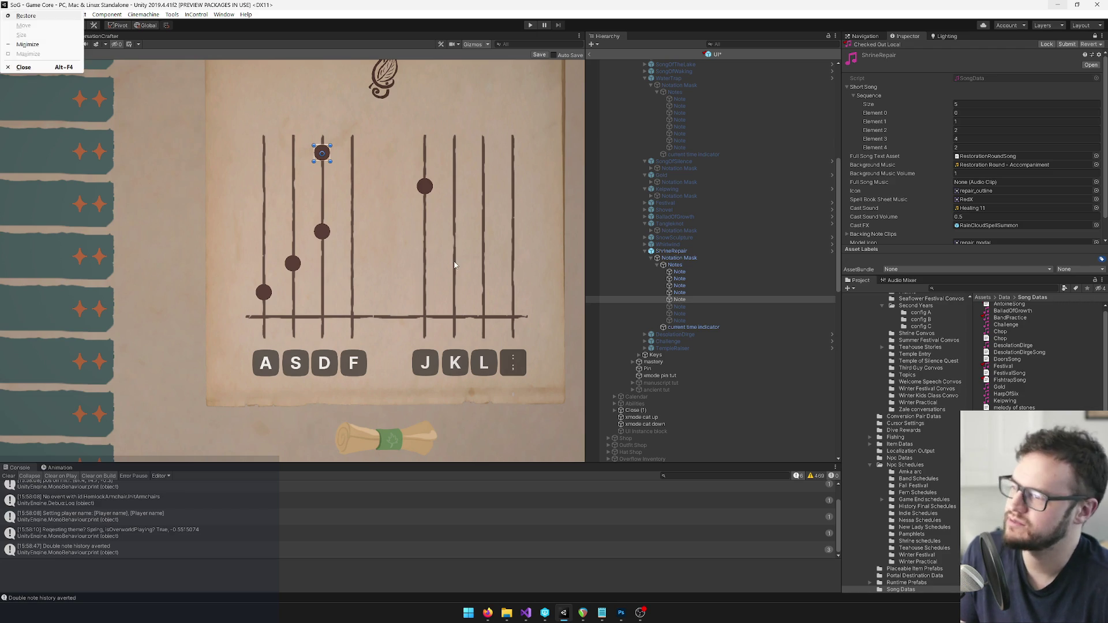
# Lower the top D-line note and the J-line note by a few pixels.
pyautogui.press('Escape')
pyautogui.scroll(-5, 357, 288)
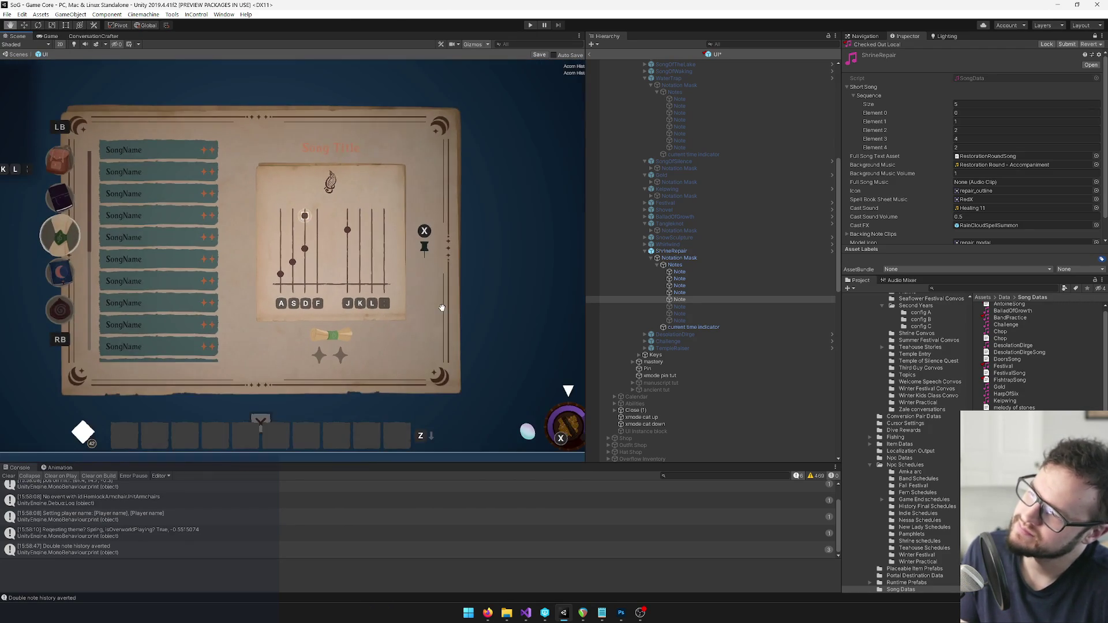
pyautogui.scroll(5, 357, 288)
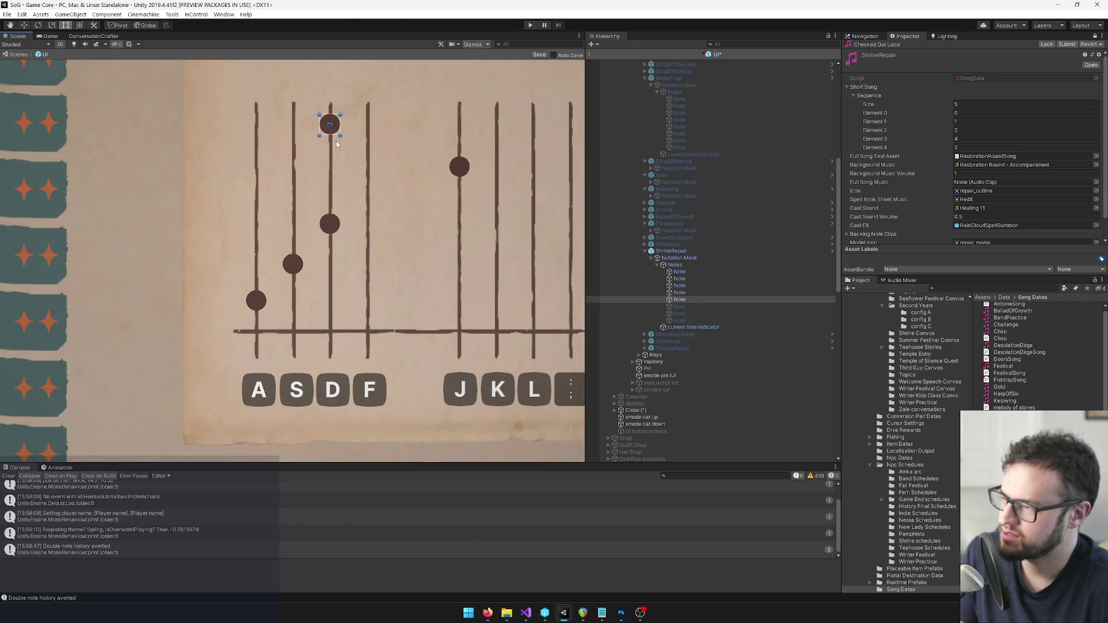
pyautogui.moveTo(337, 125); pyautogui.dragTo(336, 128)
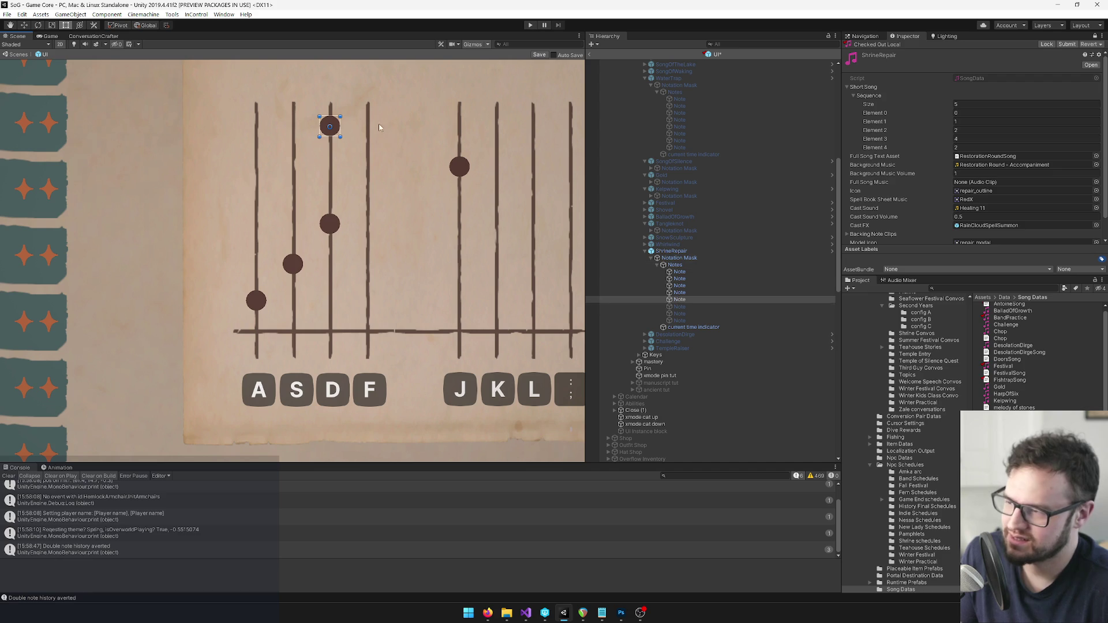
pyautogui.click(459, 166)
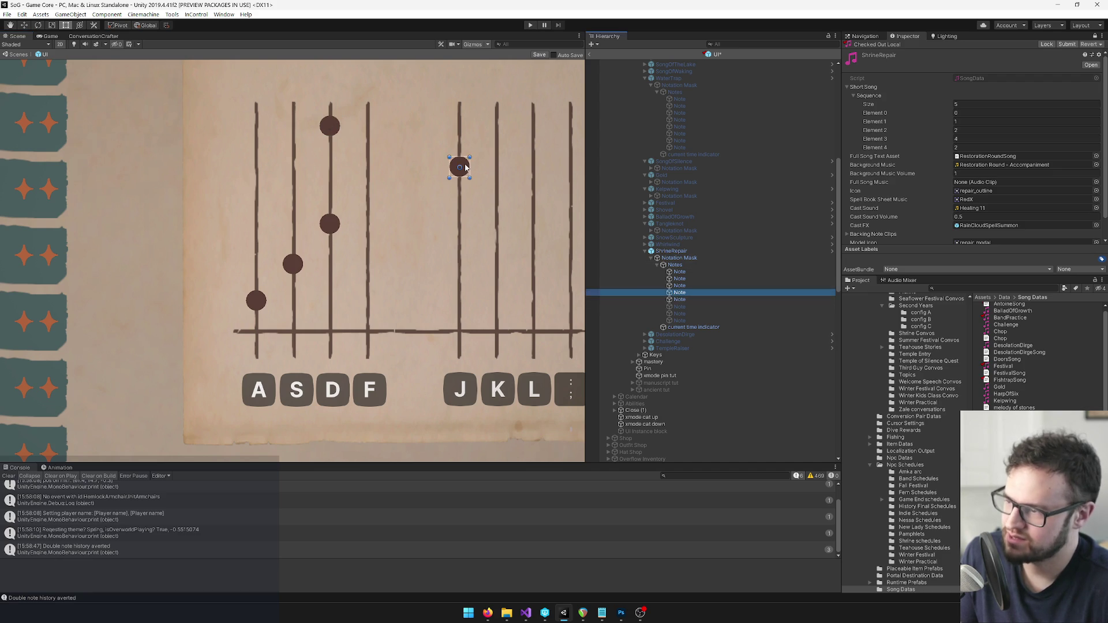
pyautogui.moveTo(465, 167); pyautogui.dragTo(465, 171)
pyautogui.scroll(-5, 465, 172)
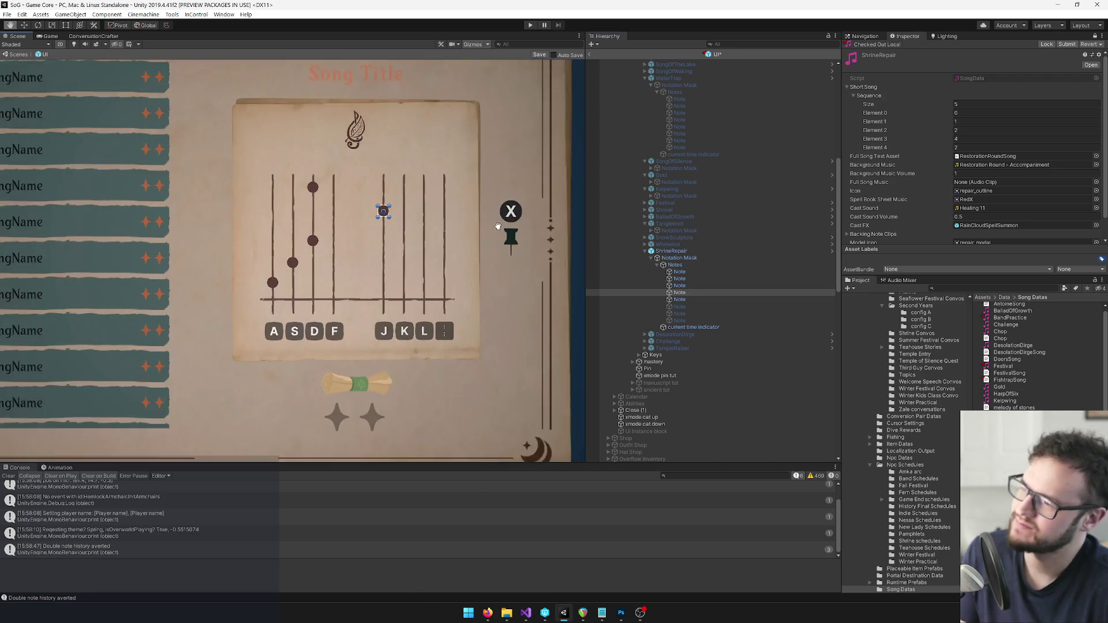
# Switch to the Rect tool and select the first ShrineRepair note in the Hierarchy.
pyautogui.press('t')
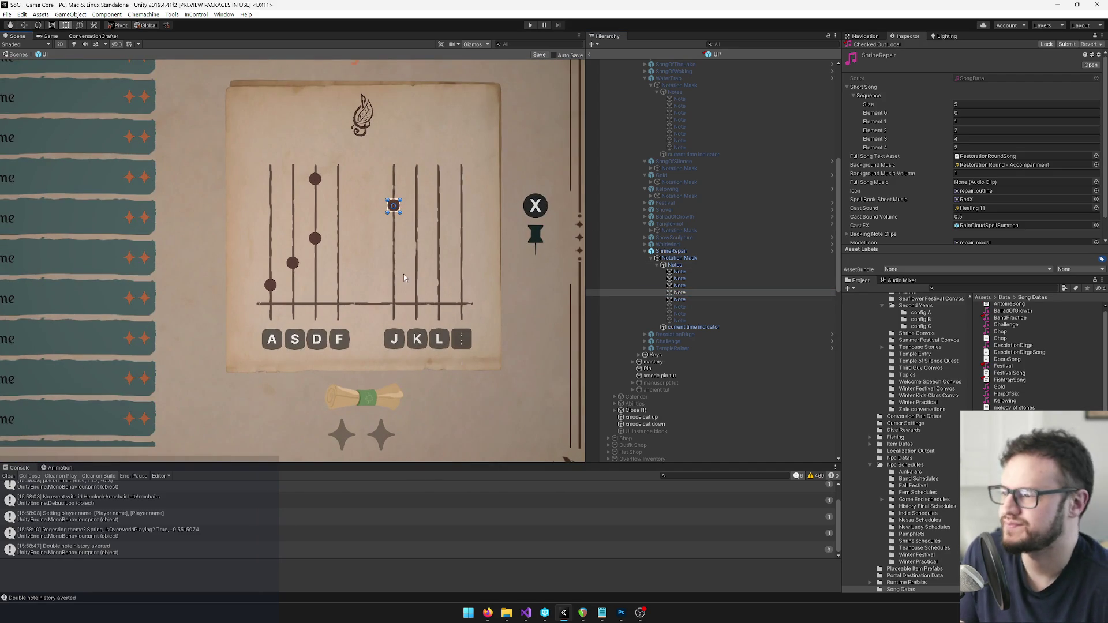
pyautogui.scroll(1, 398, 272)
pyautogui.click(679, 300)
pyautogui.keyDown('shift'); pyautogui.click(678, 273); pyautogui.keyUp('shift')
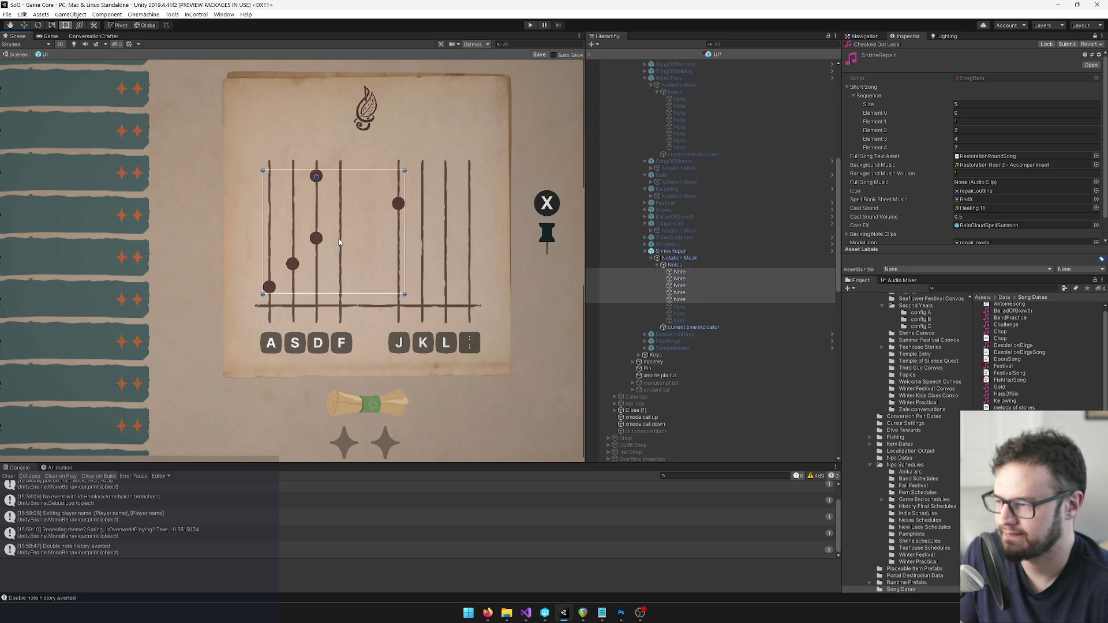
pyautogui.scroll(-2, 414, 254)
pyautogui.scroll(-2, 413, 254)
pyautogui.click(683, 272)
pyautogui.scroll(3, 702, 306)
pyautogui.scroll(10, 705, 320)
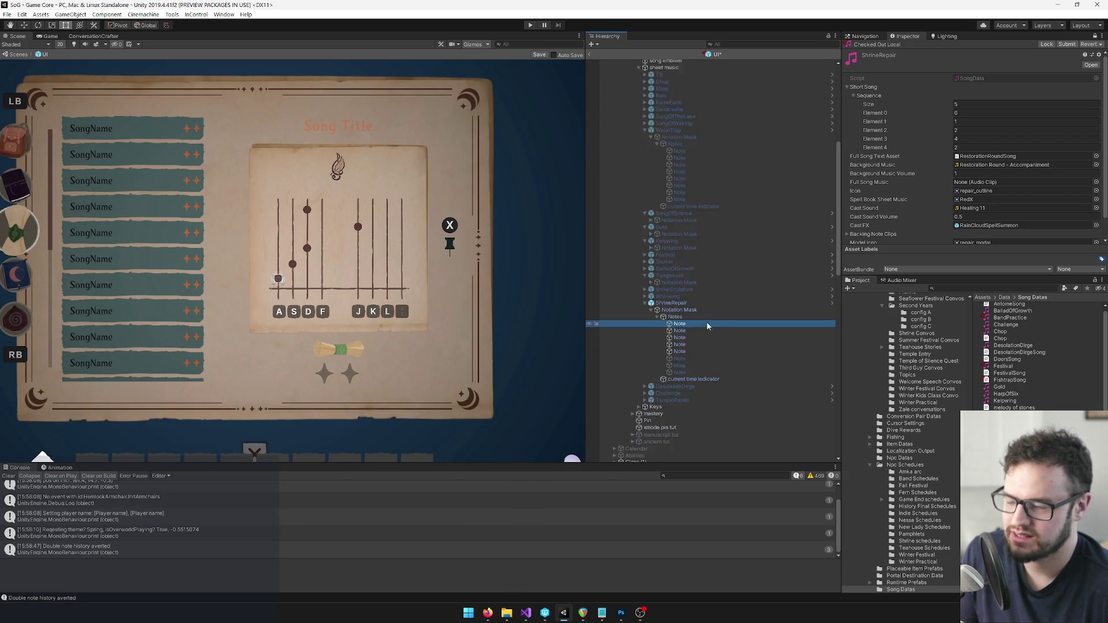
# Deactivate the two leftover Notes under the pinned ShrineRepair Notation Mask > Notes.
pyautogui.scroll(-2, 703, 333)
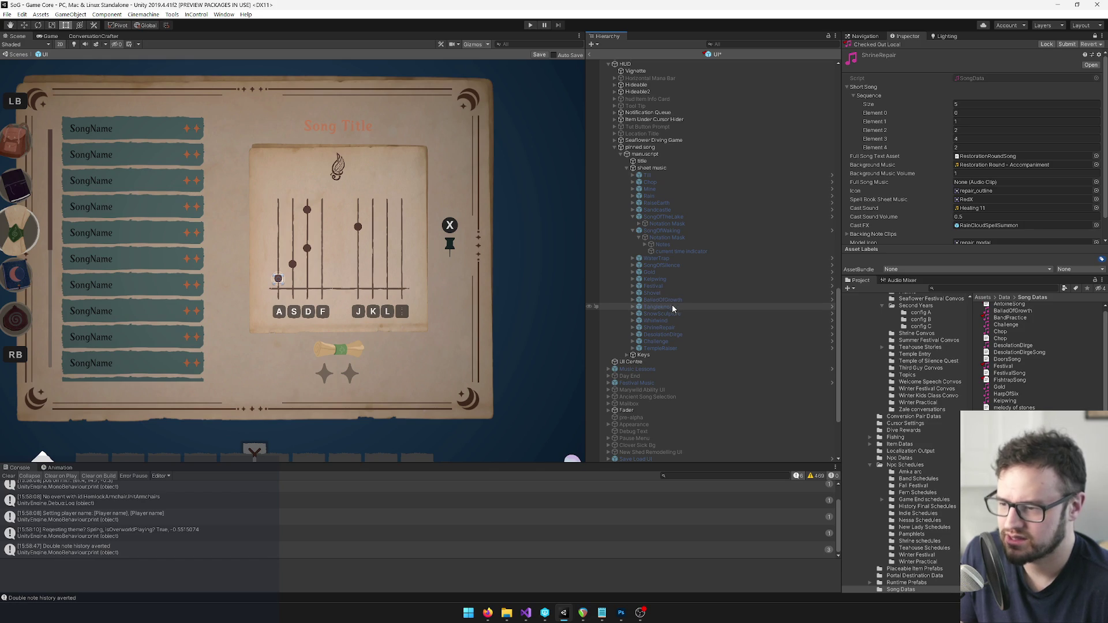
pyautogui.click(670, 327)
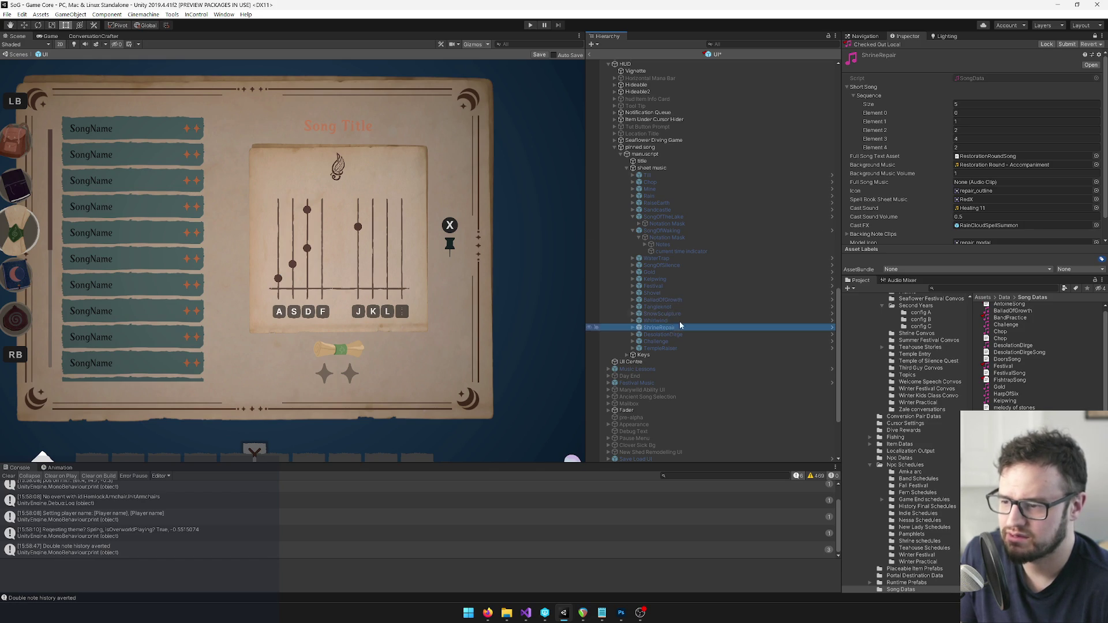
pyautogui.click(1094, 36)
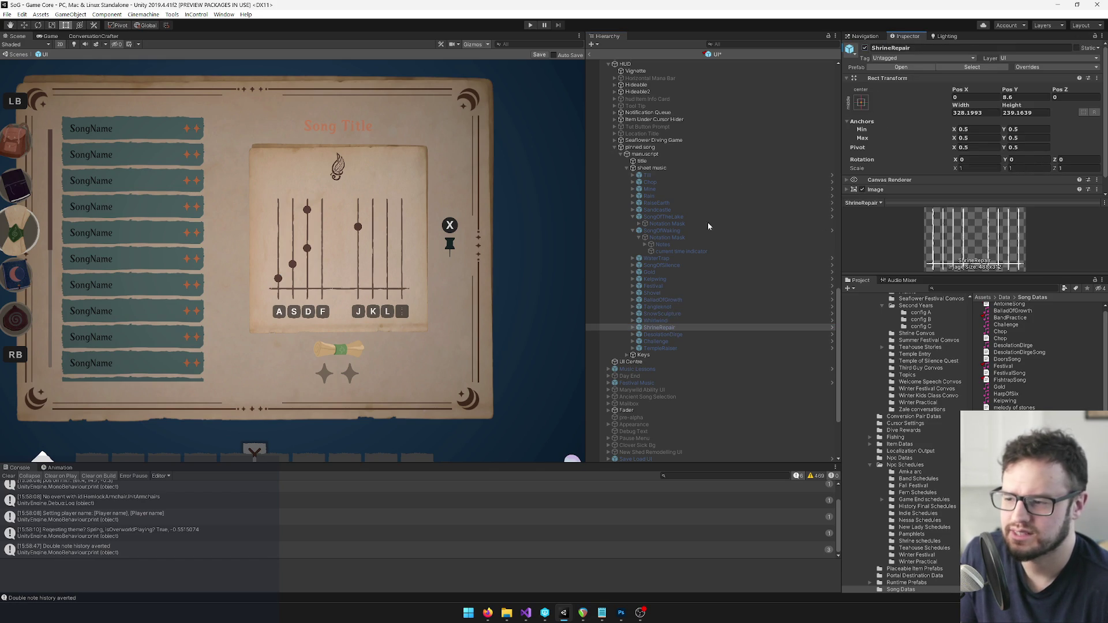
pyautogui.click(633, 328)
pyautogui.click(639, 334)
pyautogui.click(645, 341)
pyautogui.click(667, 362)
pyautogui.keyDown('shift'); pyautogui.click(667, 375); pyautogui.keyUp('shift')
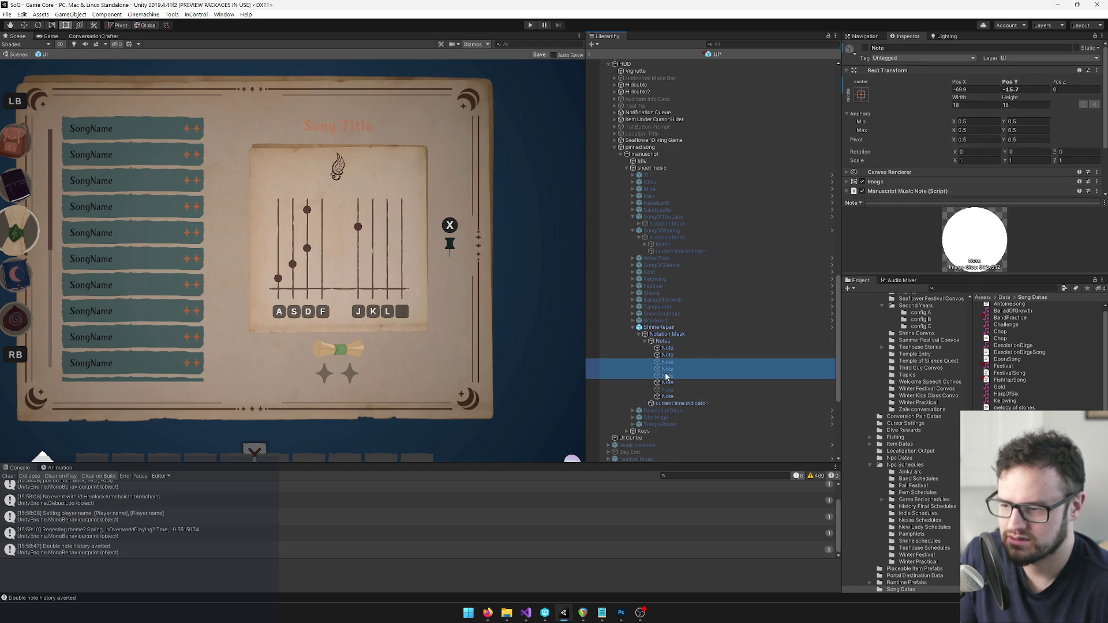
pyautogui.click(666, 382)
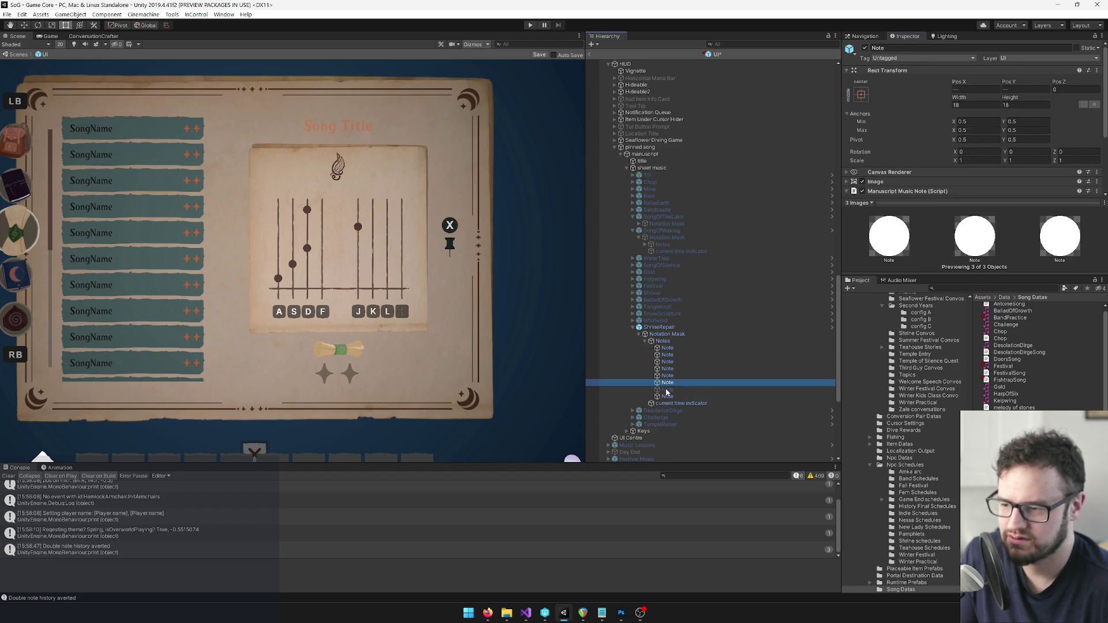
pyautogui.keyDown('ctrl'); pyautogui.click(667, 396); pyautogui.keyUp('ctrl')
pyautogui.click(865, 48)
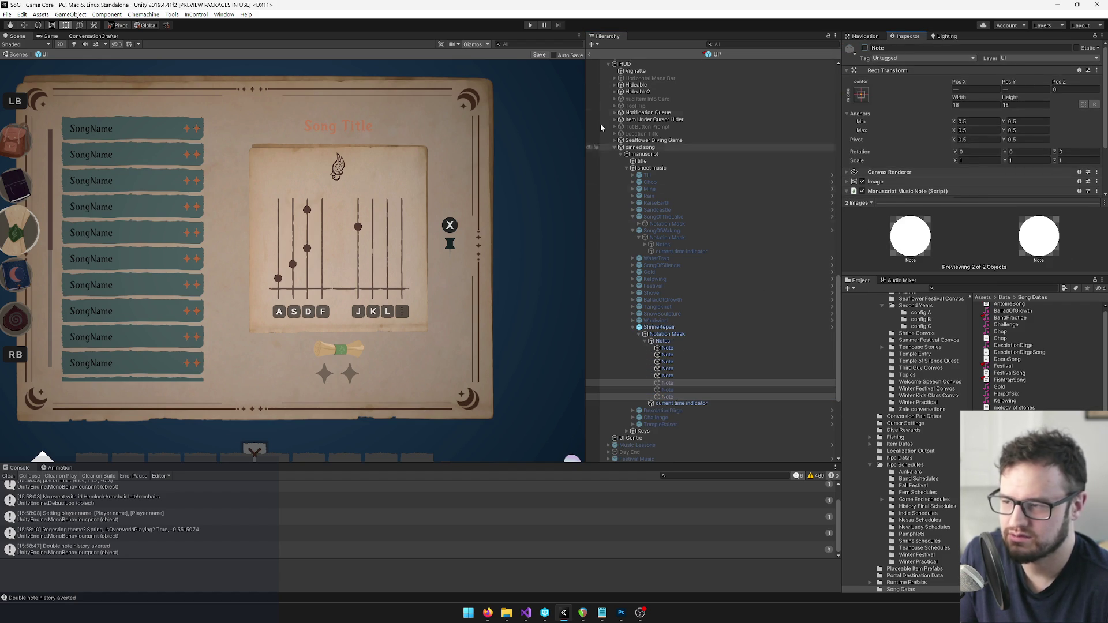
pyautogui.click(532, 54)
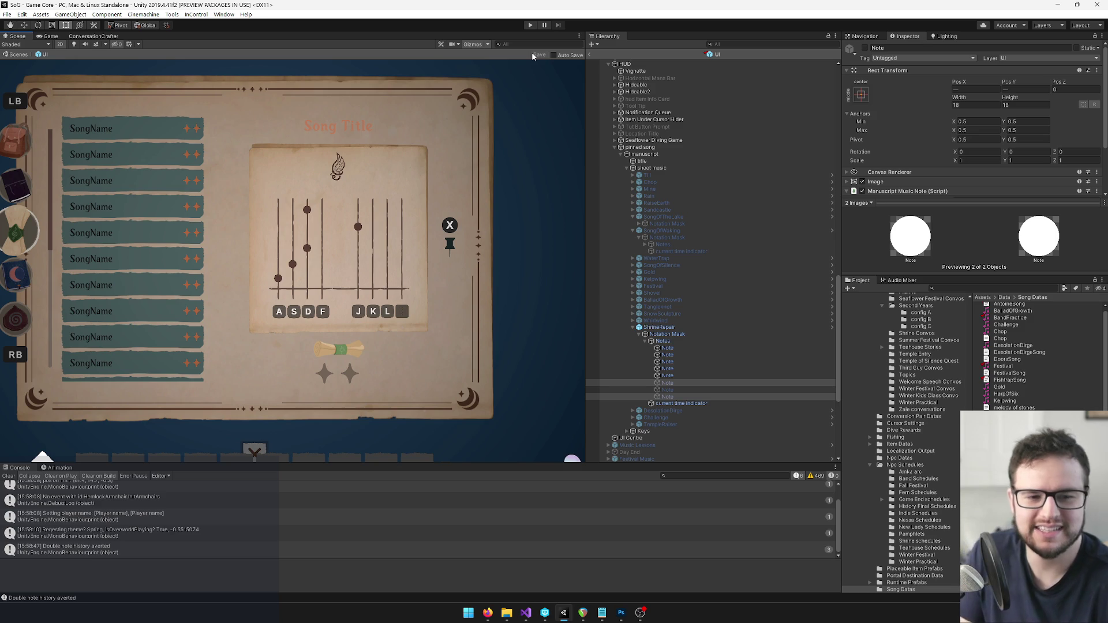
pyautogui.click(681, 346)
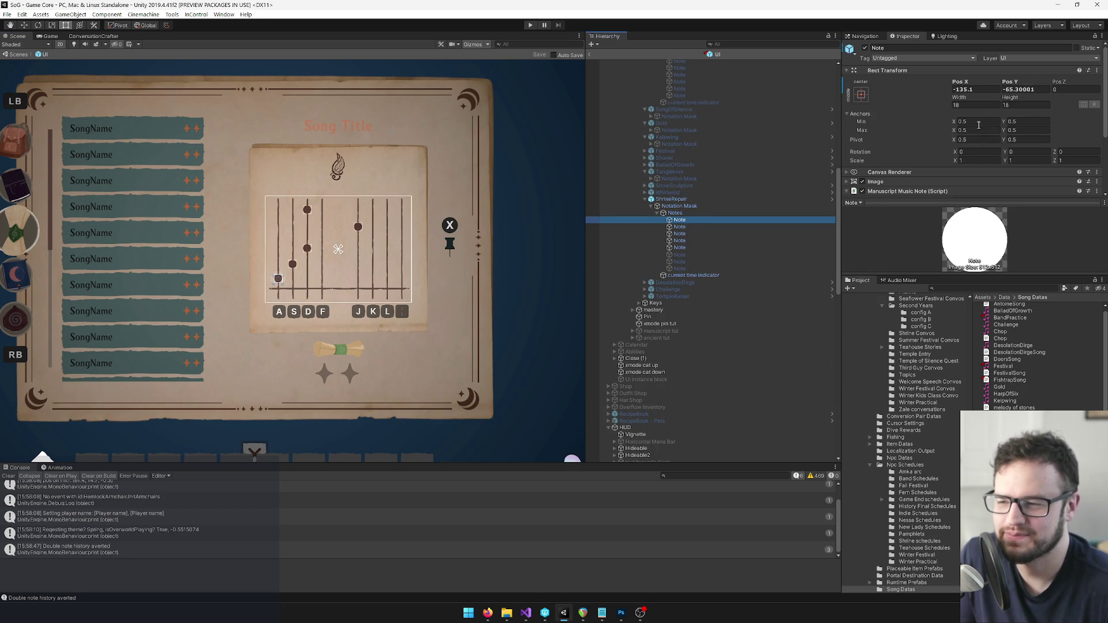
pyautogui.scroll(-3, 1005, 104)
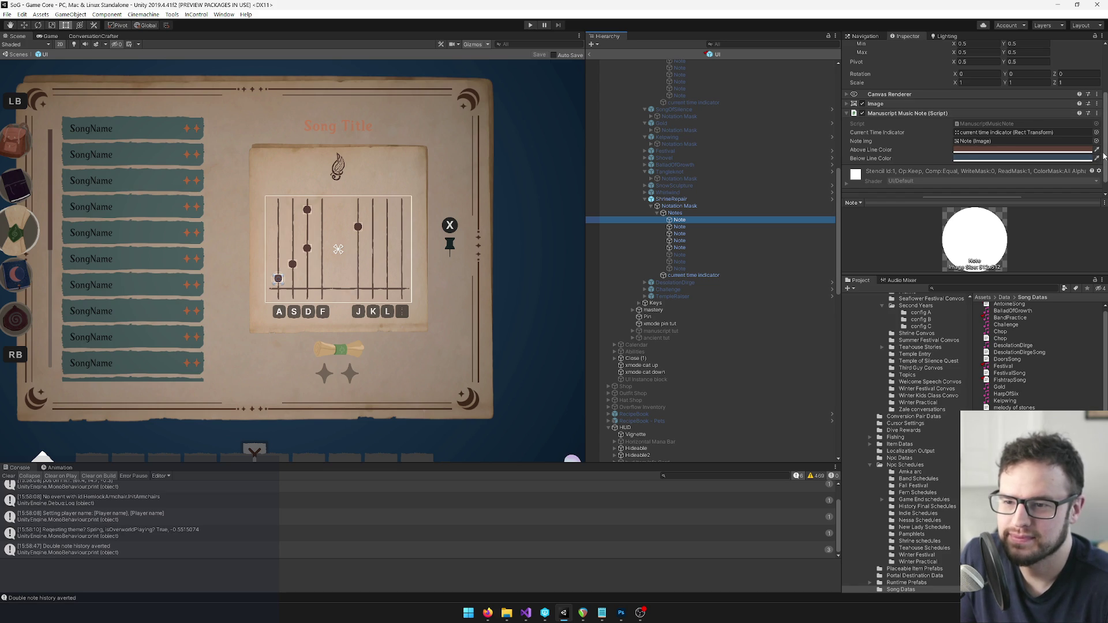
pyautogui.scroll(1, 1105, 138)
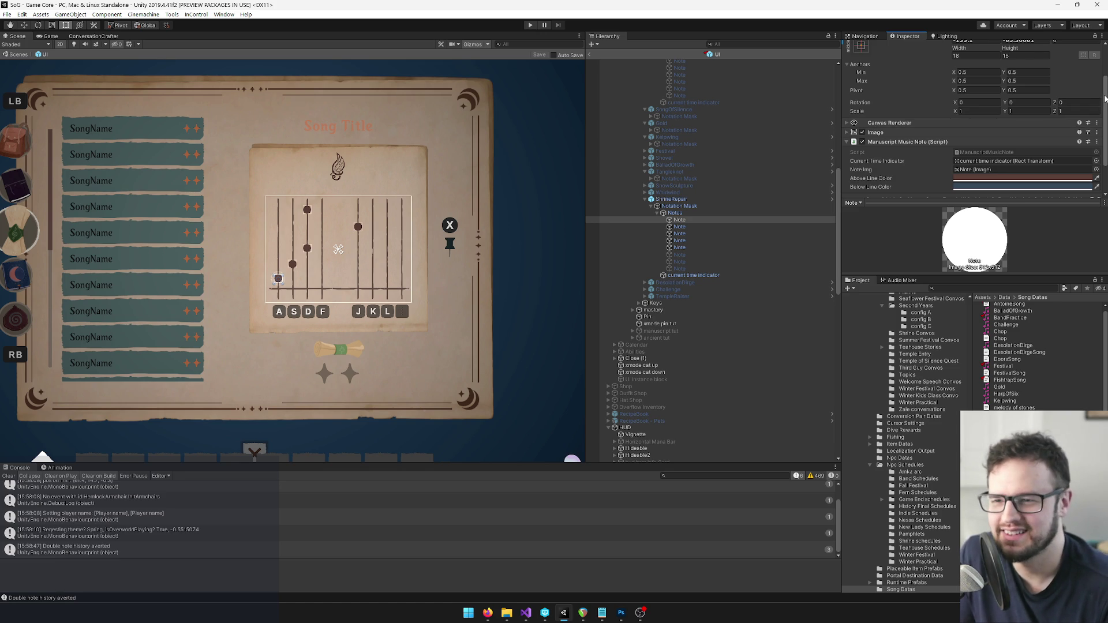
pyautogui.moveTo(1104, 100); pyautogui.dragTo(1104, 114)
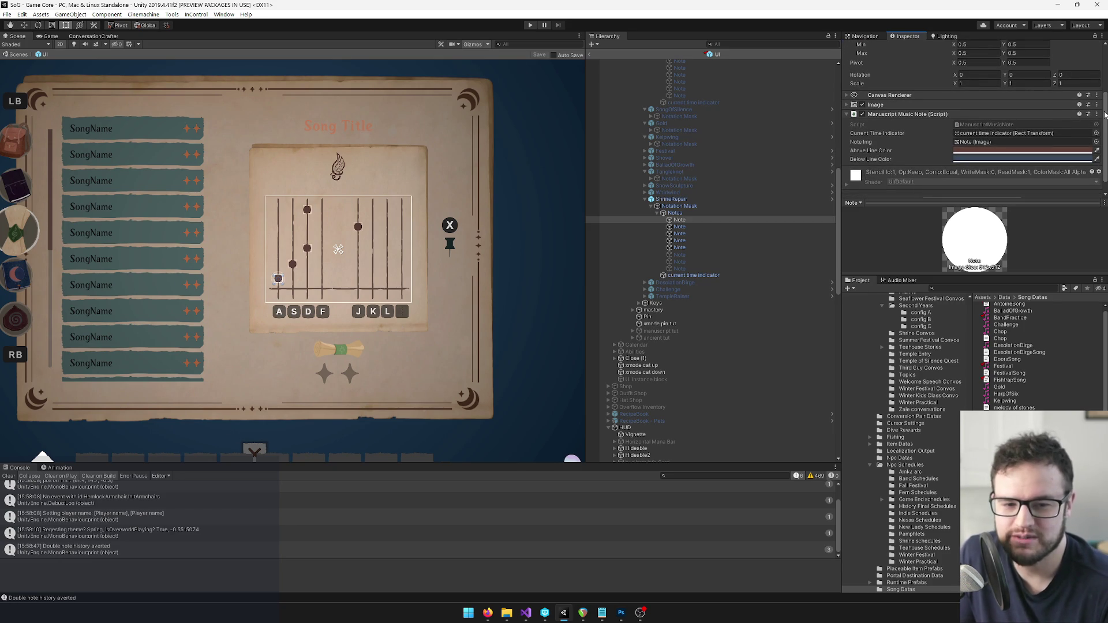
pyautogui.scroll(3, 1051, 104)
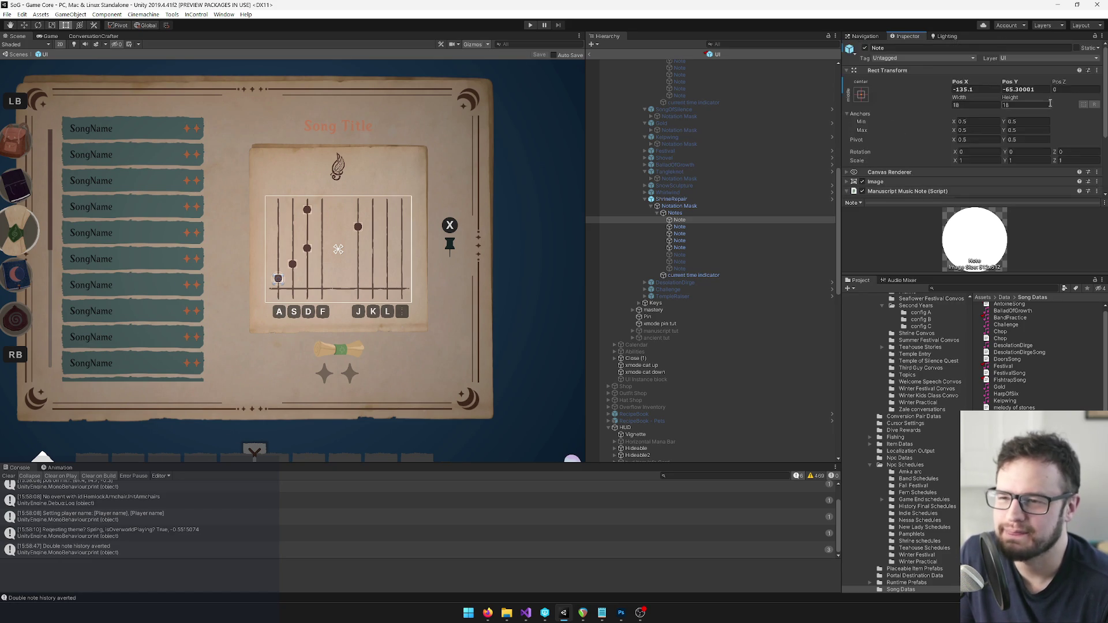
pyautogui.moveTo(1103, 76)
pyautogui.mouseDown()
pyautogui.moveTo(1099, 121)
pyautogui.moveTo(1092, 63)
pyautogui.moveTo(1092, 122)
pyautogui.mouseUp()
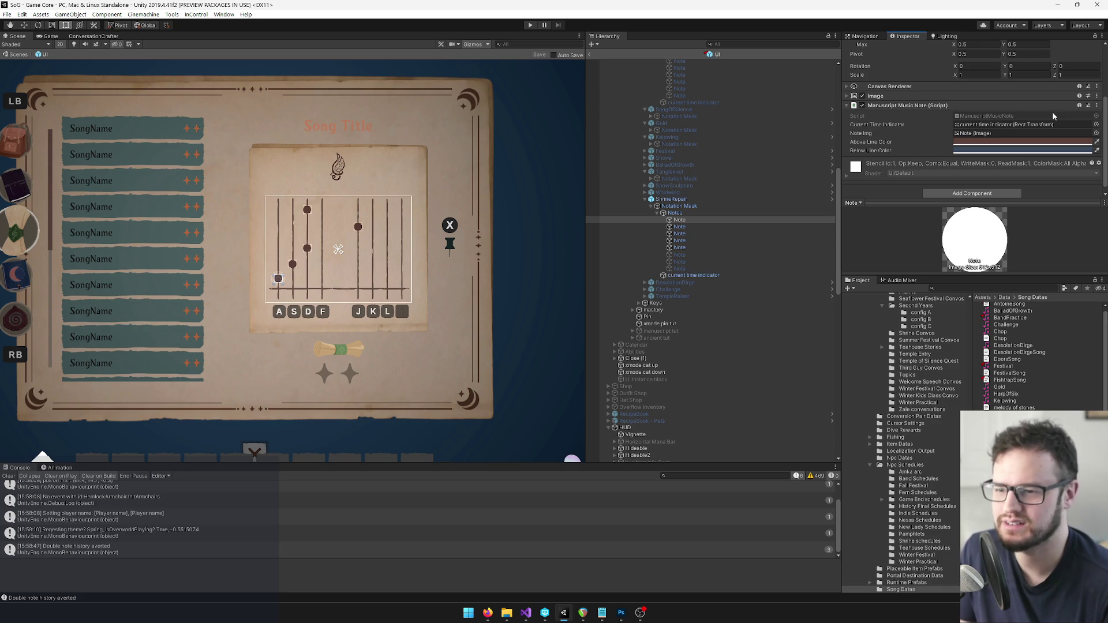
pyautogui.scroll(3, 992, 109)
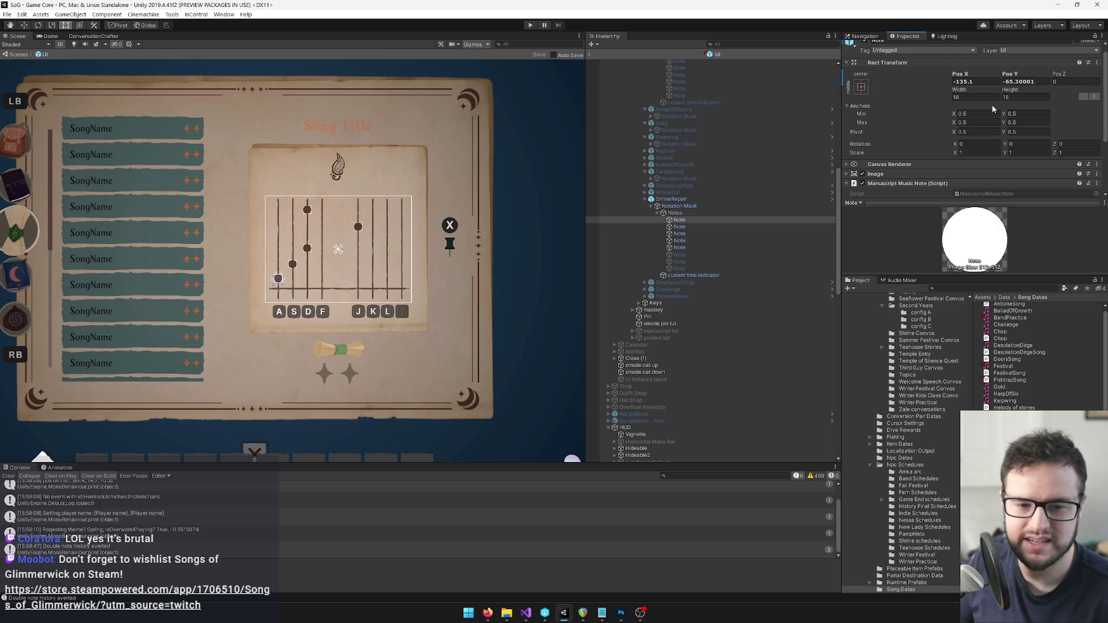
pyautogui.scroll(-3, 977, 105)
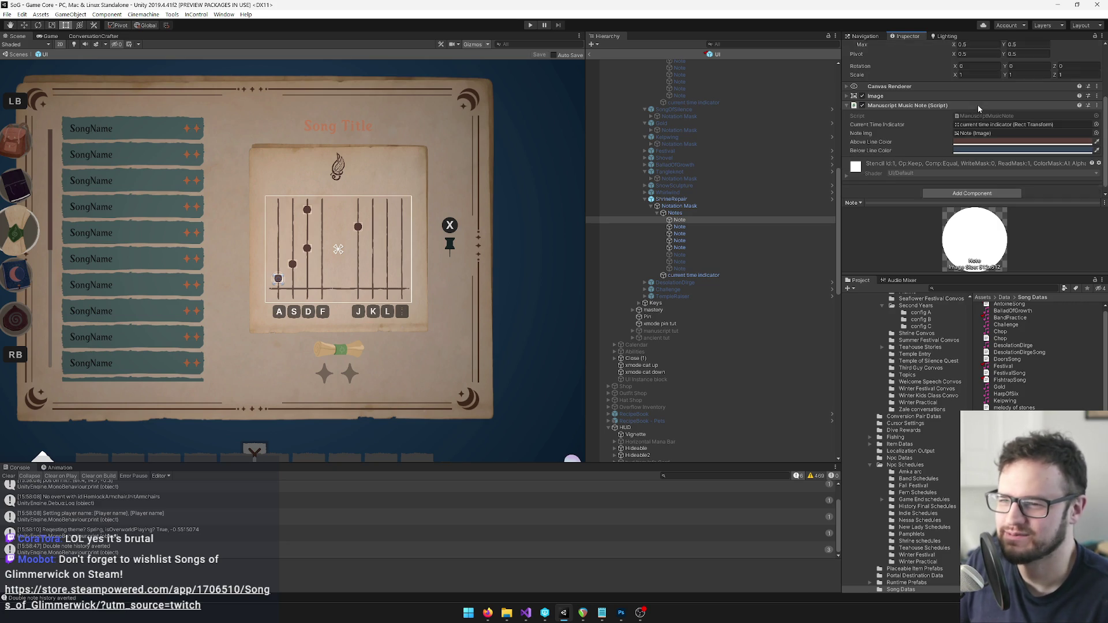
pyautogui.scroll(3, 915, 130)
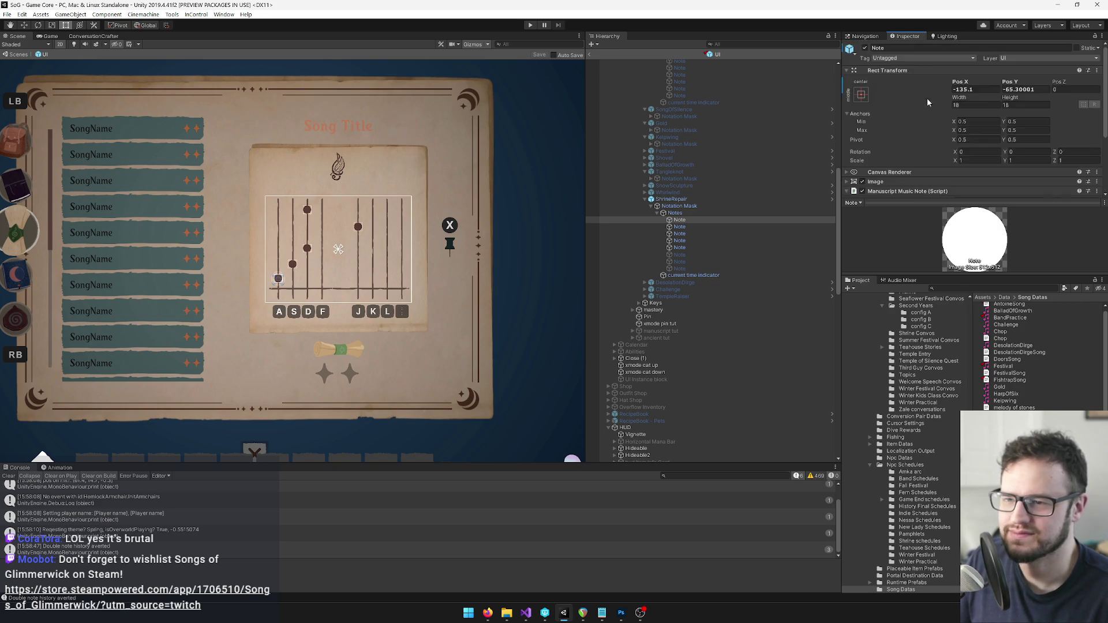
pyautogui.rightClick(882, 70)
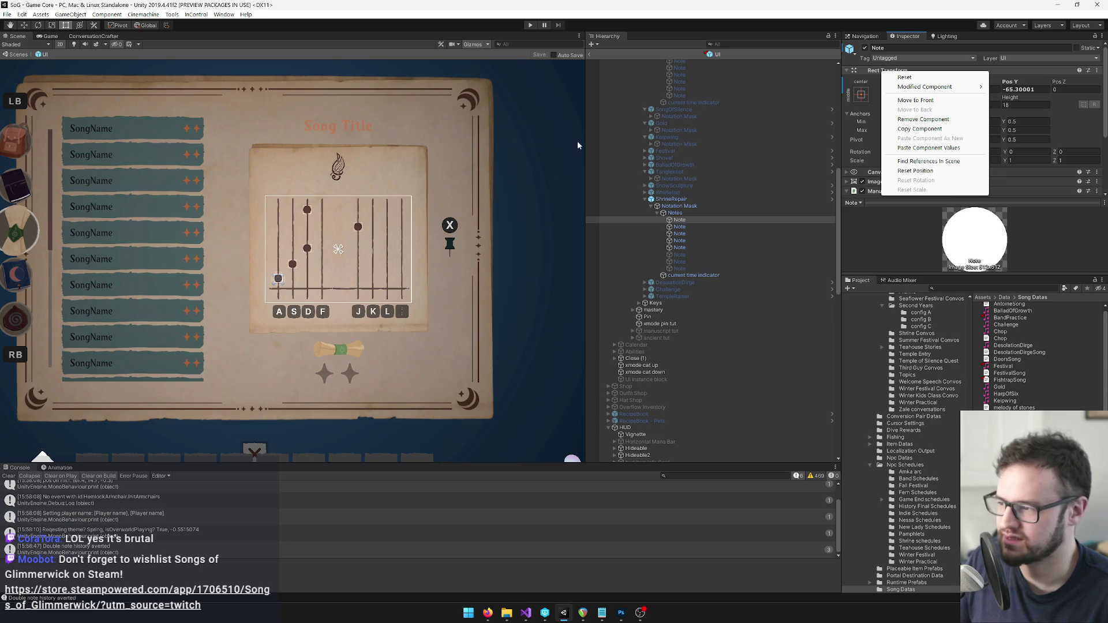
# Copy the first song-book note's Rect Transform and paste its values onto the first pinned note.
pyautogui.click(718, 57)
pyautogui.scroll(10, 721, 193)
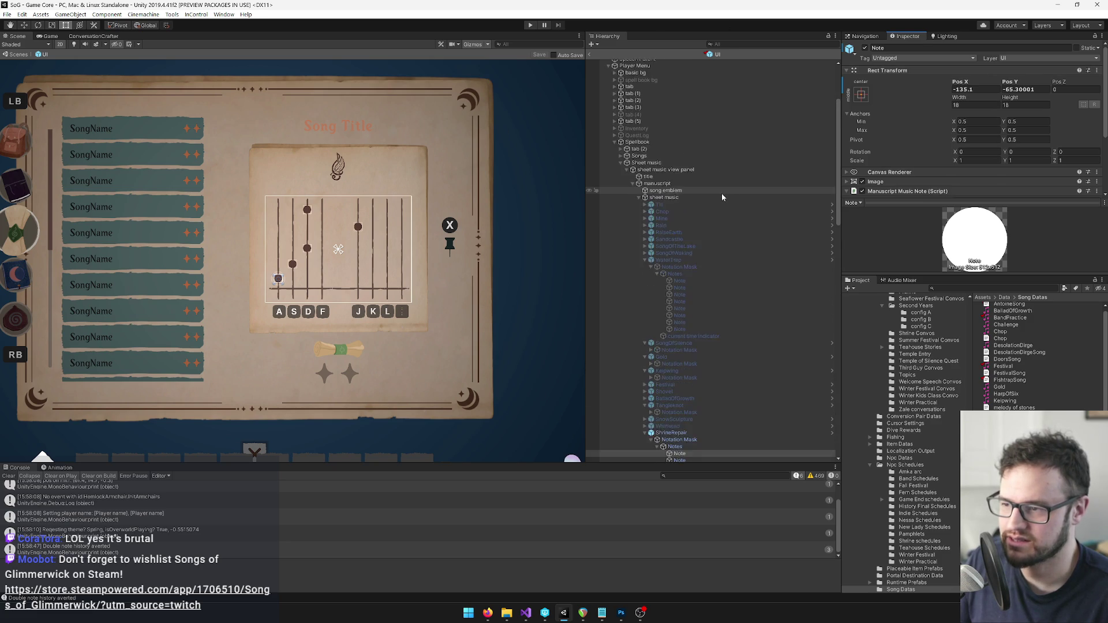
pyautogui.scroll(-15, 720, 197)
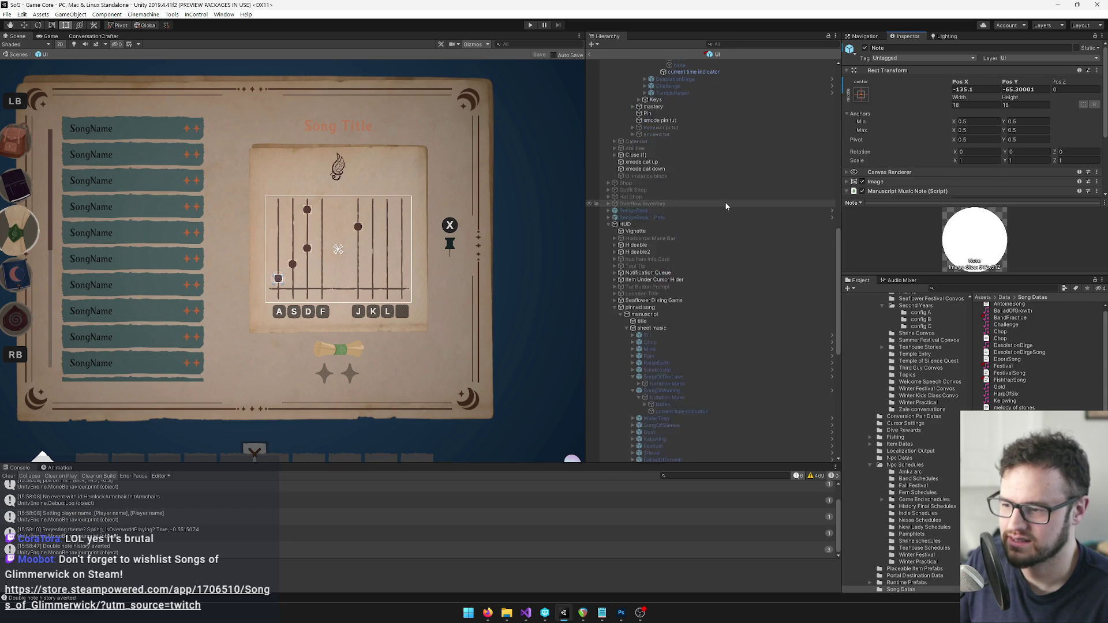
pyautogui.scroll(-5, 725, 212)
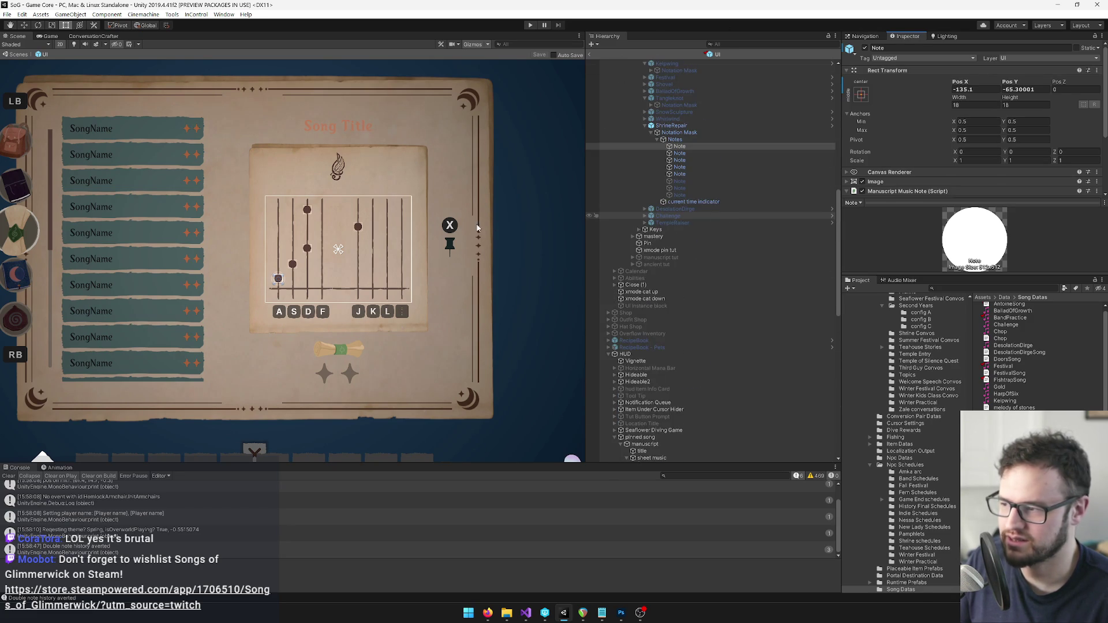
pyautogui.rightClick(893, 73)
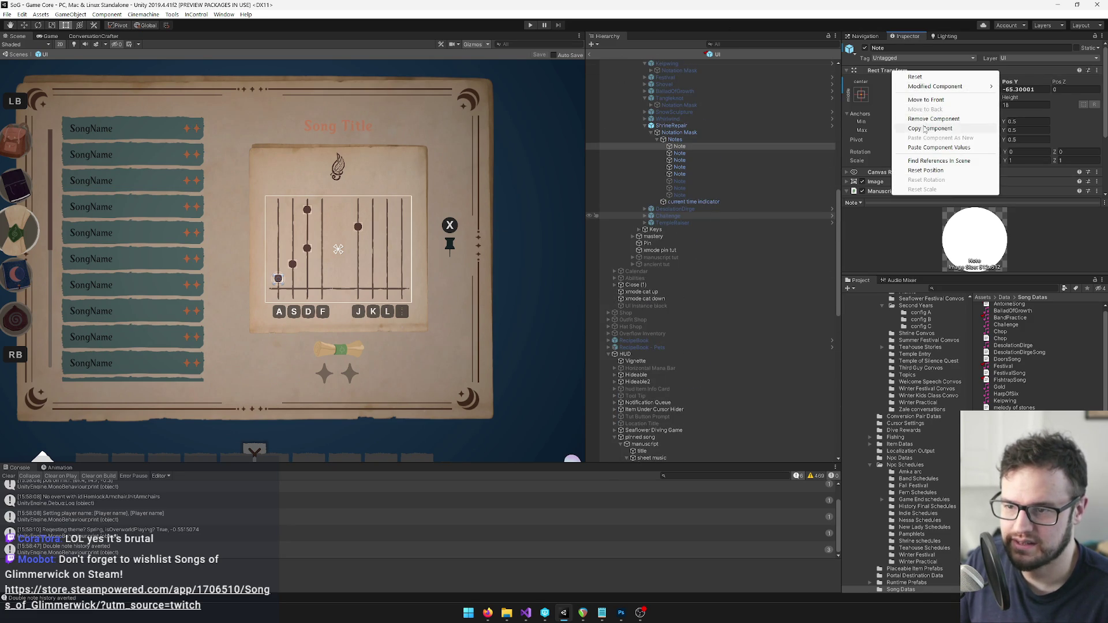
pyautogui.click(923, 128)
pyautogui.scroll(-8, 705, 255)
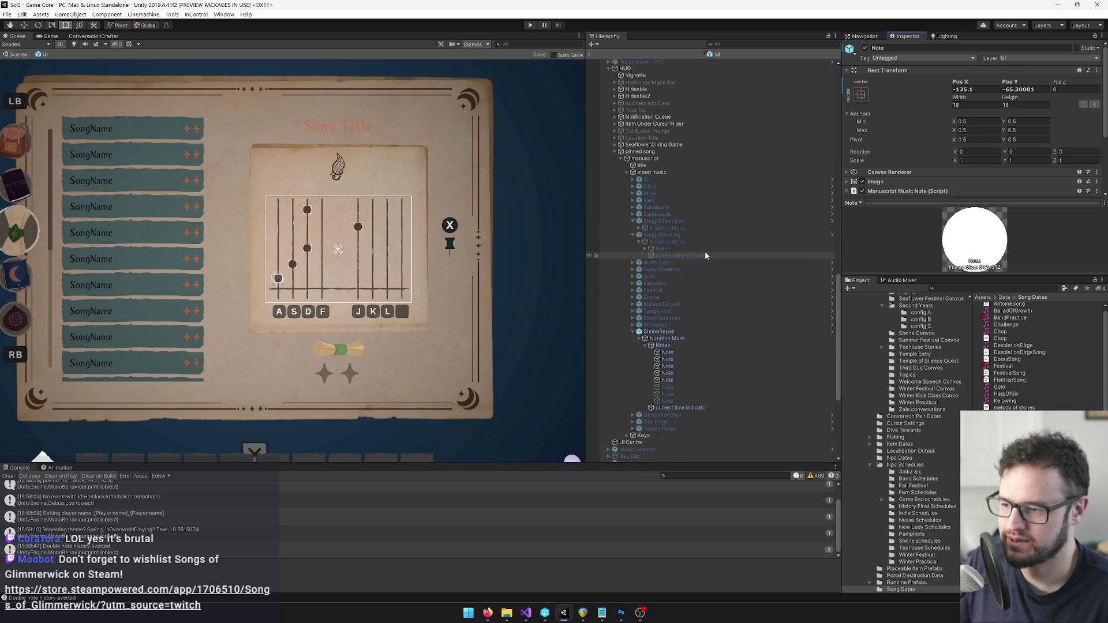
pyautogui.click(668, 352)
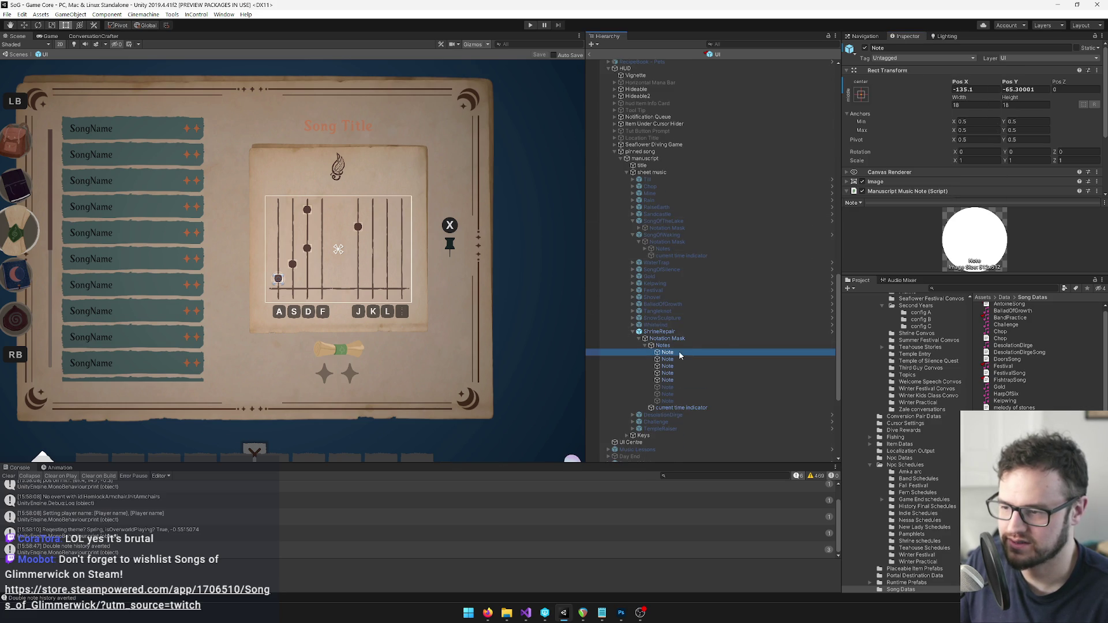
pyautogui.rightClick(893, 74)
pyautogui.click(940, 145)
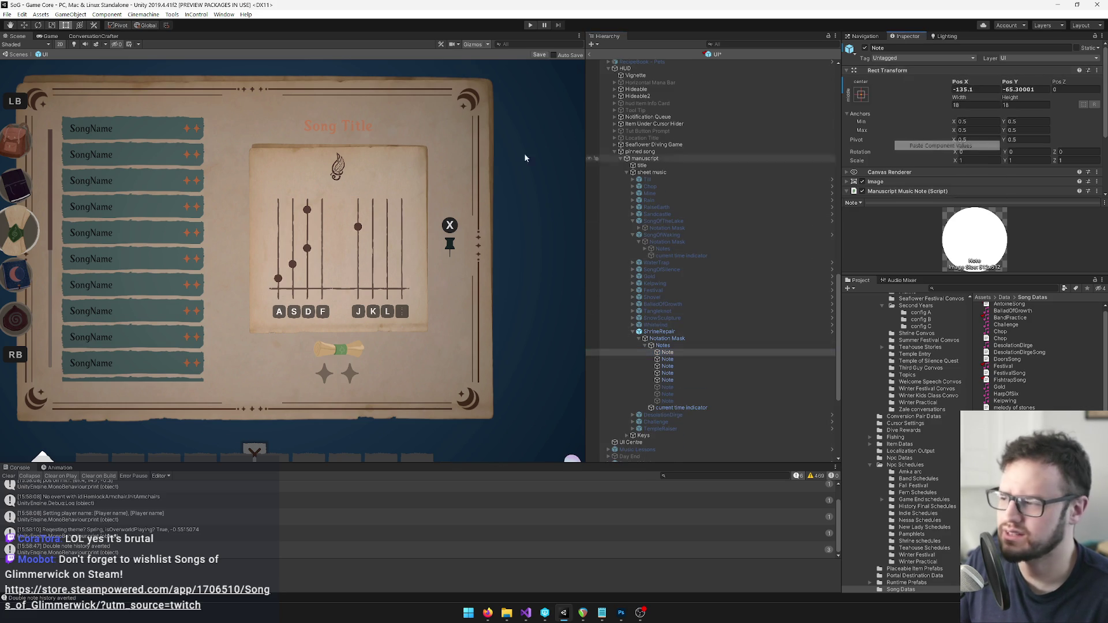
pyautogui.press('f')
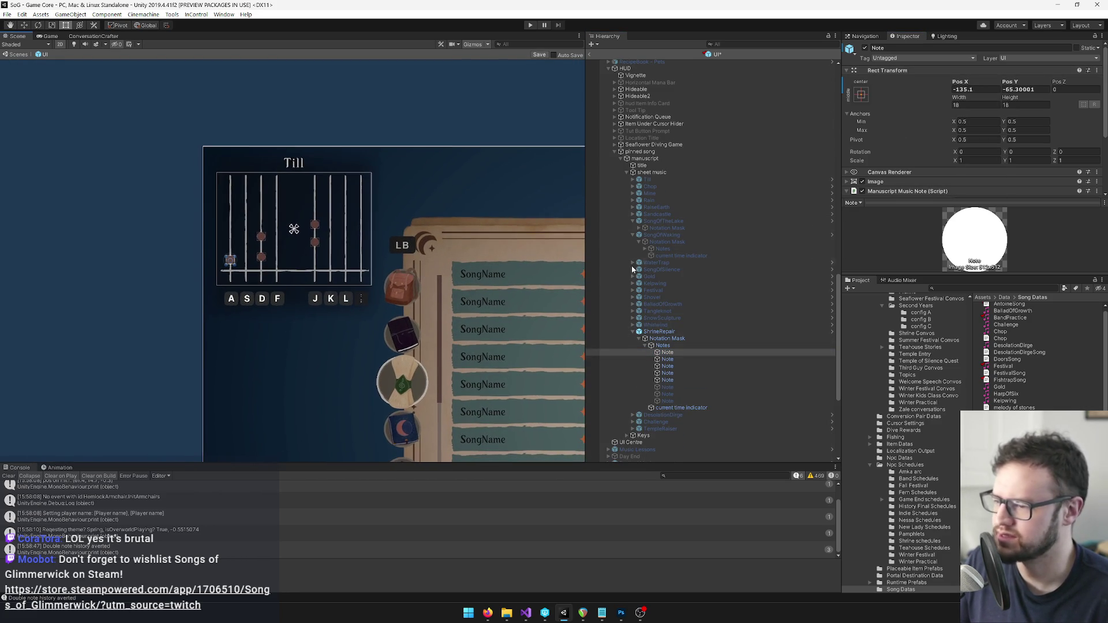
pyautogui.scroll(-5, 675, 219)
# Copy the second note's Rect Transform values onto the second pinned note.
pyautogui.click(680, 179)
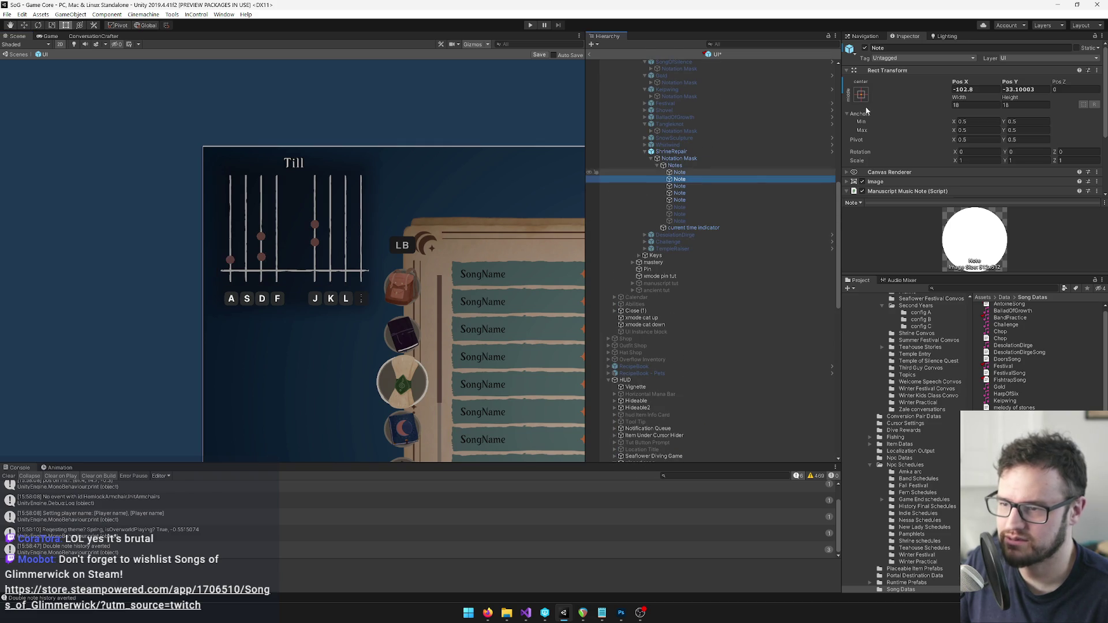
pyautogui.rightClick(893, 71)
pyautogui.click(975, 128)
pyautogui.scroll(-5, 728, 195)
pyautogui.scroll(-5, 728, 195)
pyautogui.click(672, 307)
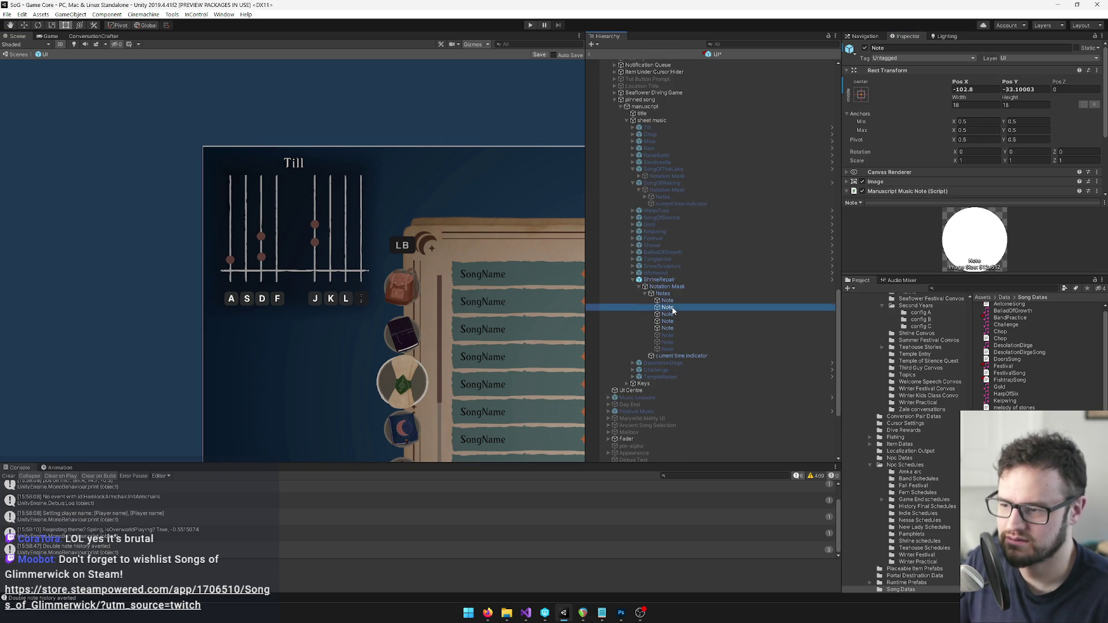
pyautogui.rightClick(894, 75)
pyautogui.click(975, 146)
pyautogui.scroll(5, 730, 177)
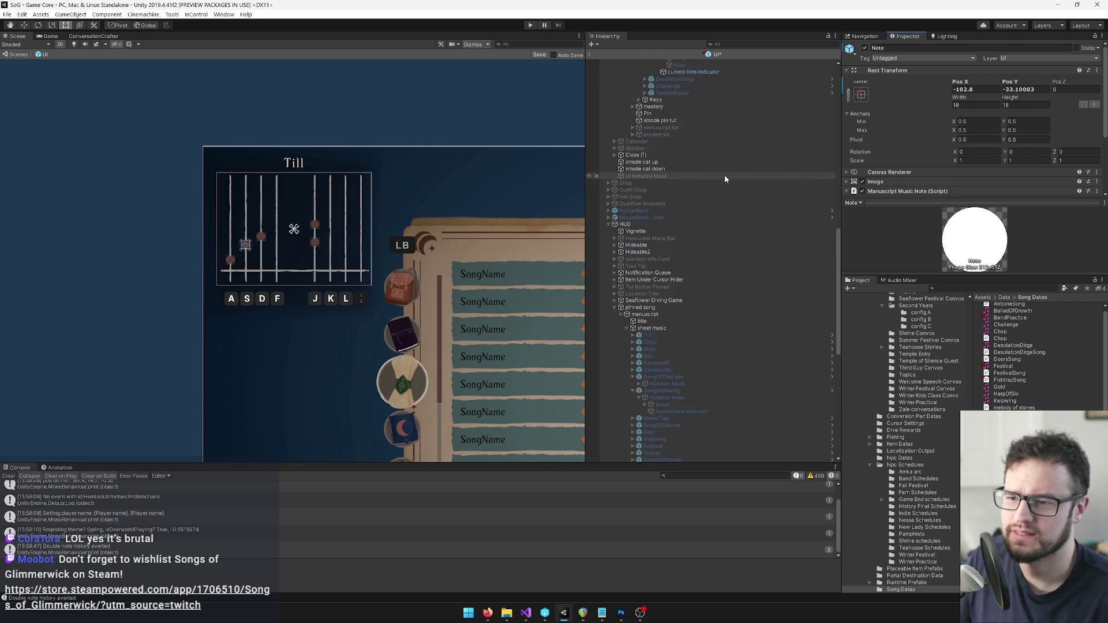
pyautogui.scroll(8, 729, 176)
# Copy the third note's Rect Transform values onto the third pinned note.
pyautogui.click(679, 263)
pyautogui.rightClick(889, 71)
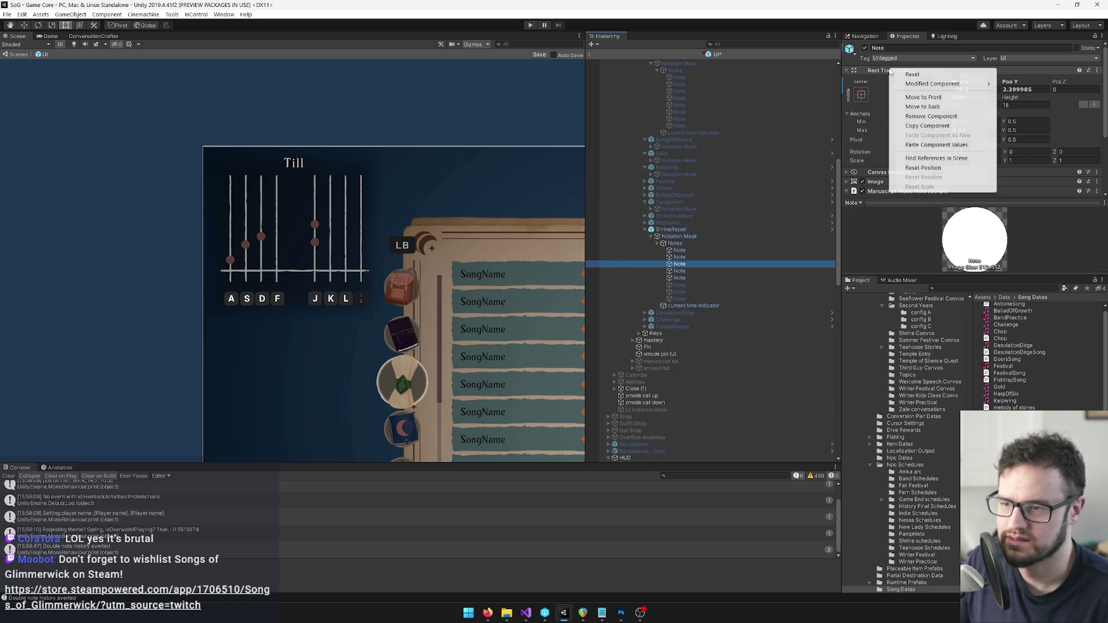
pyautogui.click(927, 126)
pyautogui.scroll(-12, 687, 209)
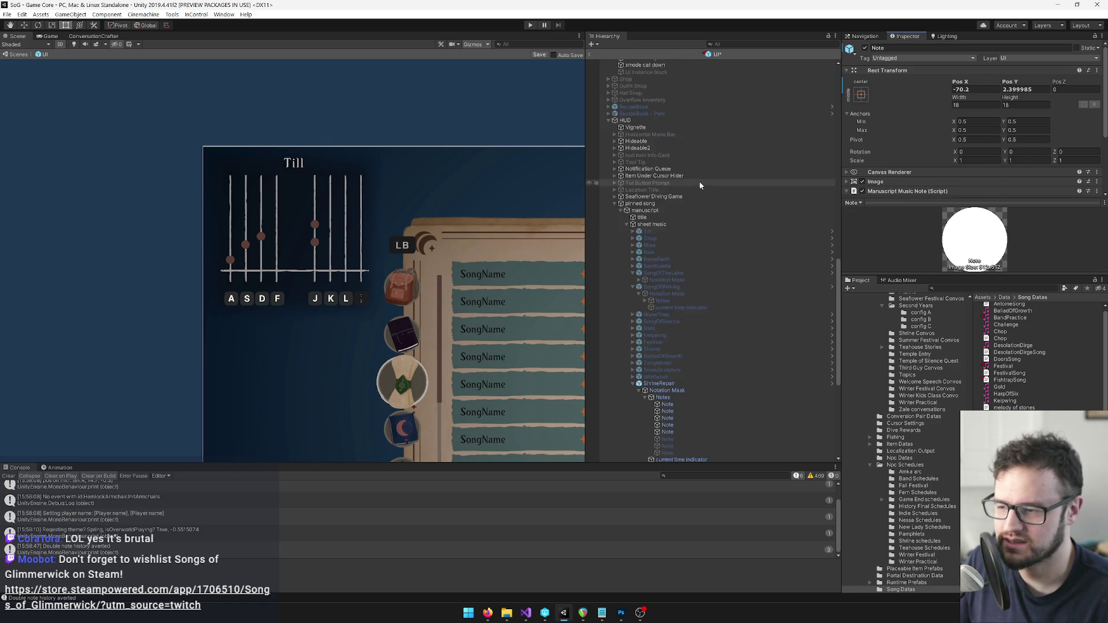
pyautogui.click(669, 315)
pyautogui.scroll(7, 718, 272)
pyautogui.scroll(-4, 718, 273)
pyautogui.rightClick(890, 71)
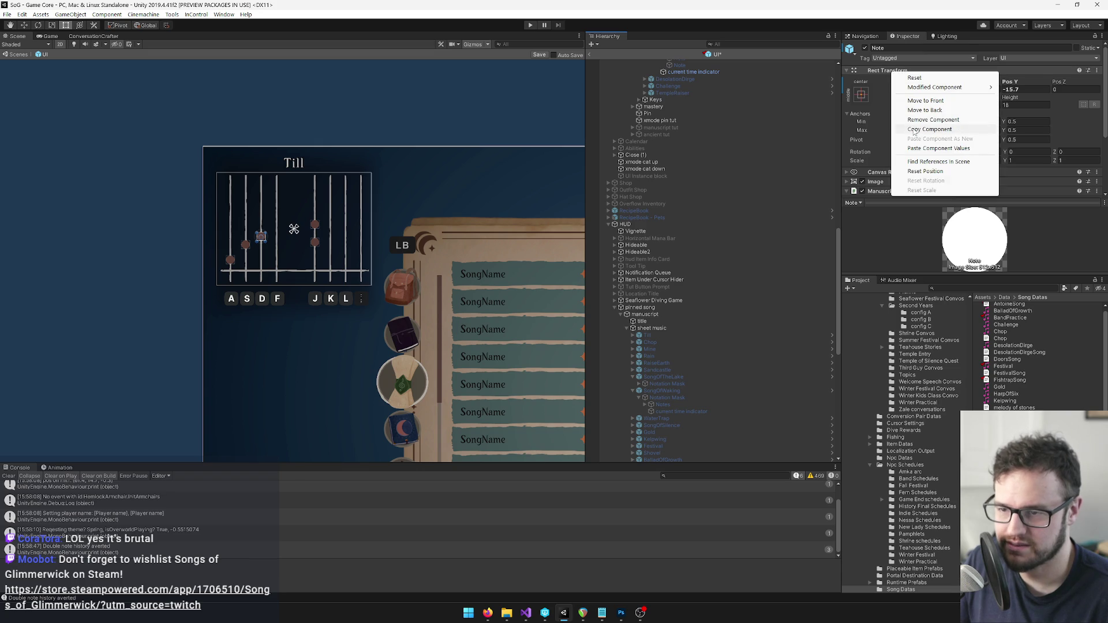
pyautogui.click(917, 149)
pyautogui.scroll(-7, 695, 256)
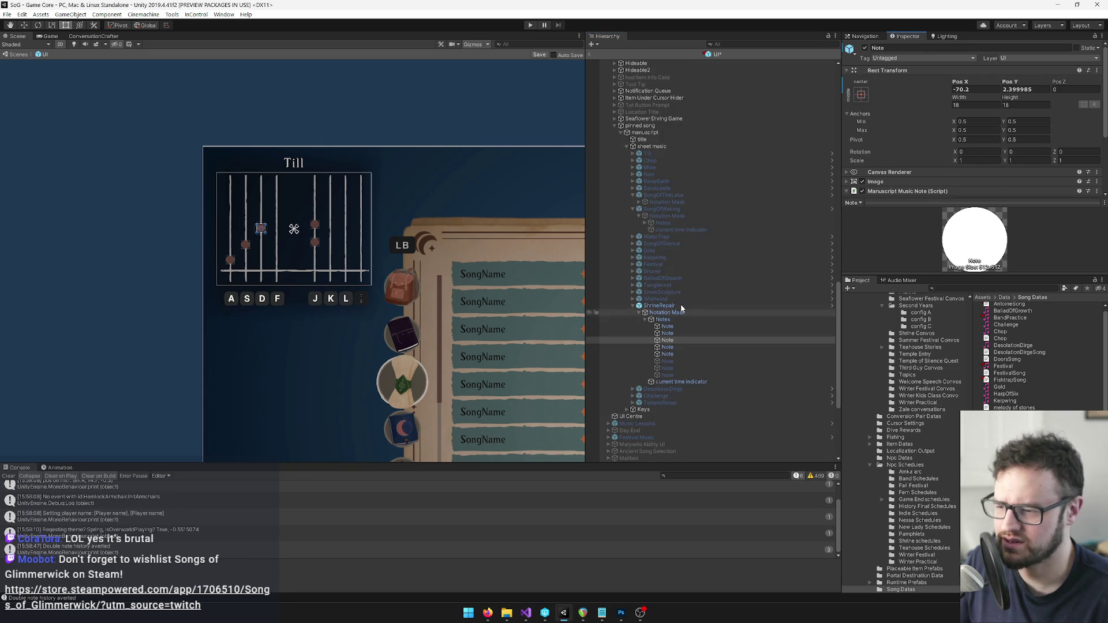
pyautogui.scroll(-4, 680, 319)
# Copy the fourth note's Rect Transform values onto the fourth pinned note.
pyautogui.click(679, 244)
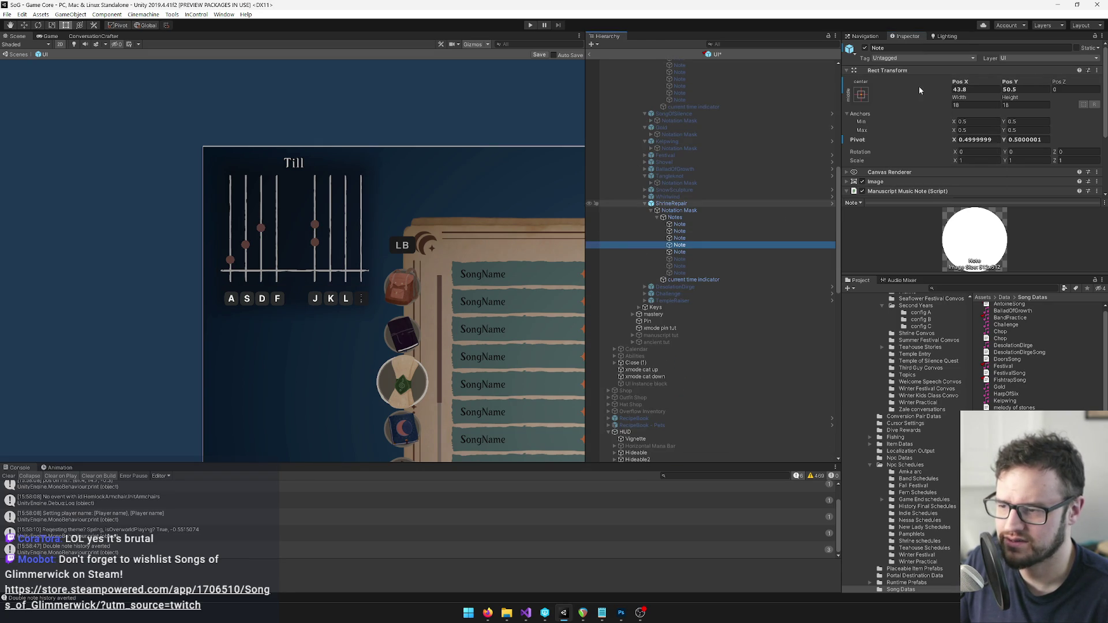
pyautogui.rightClick(892, 71)
pyautogui.click(923, 127)
pyautogui.scroll(-7, 694, 214)
pyautogui.scroll(-8, 693, 214)
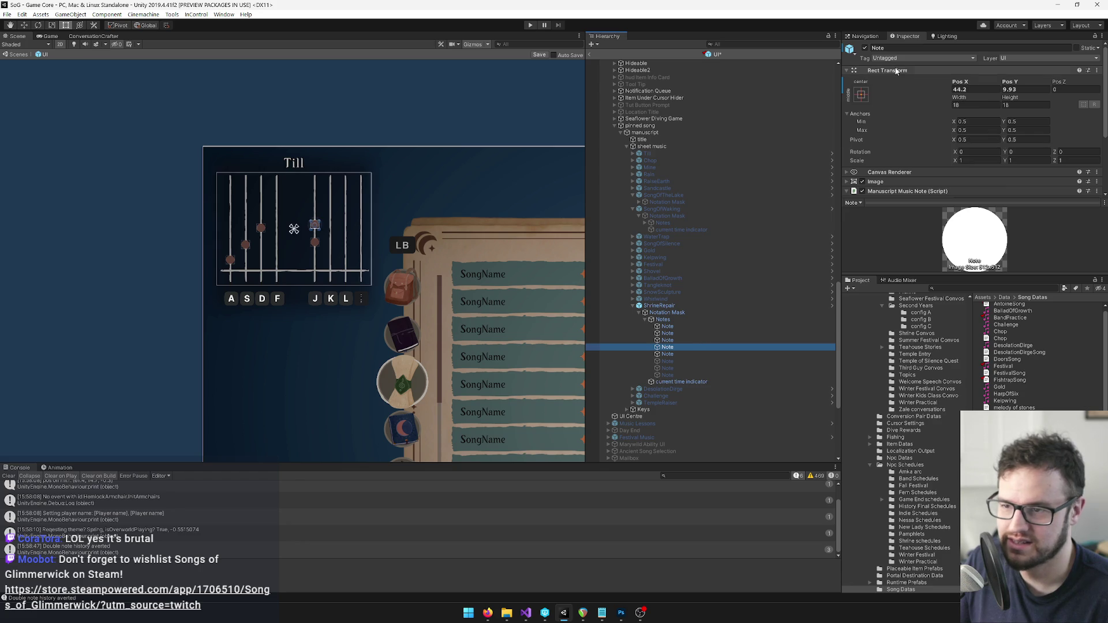
pyautogui.rightClick(896, 70)
pyautogui.click(940, 145)
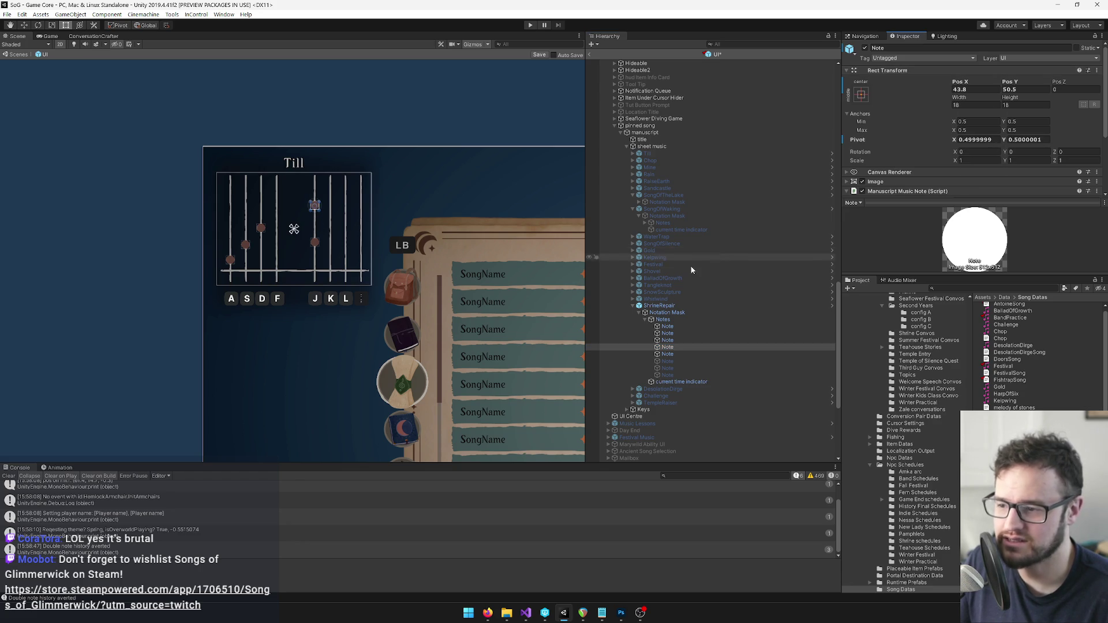
pyautogui.scroll(-5, 711, 255)
# Copy the fifth note's Rect Transform values onto the fifth pinned note.
pyautogui.click(679, 278)
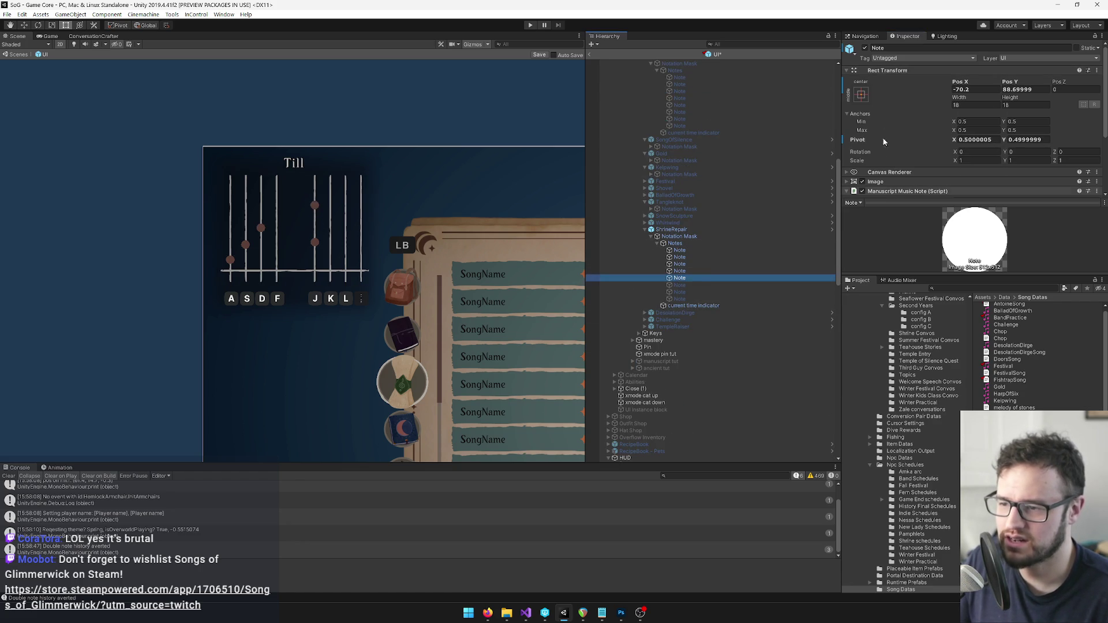
pyautogui.rightClick(896, 70)
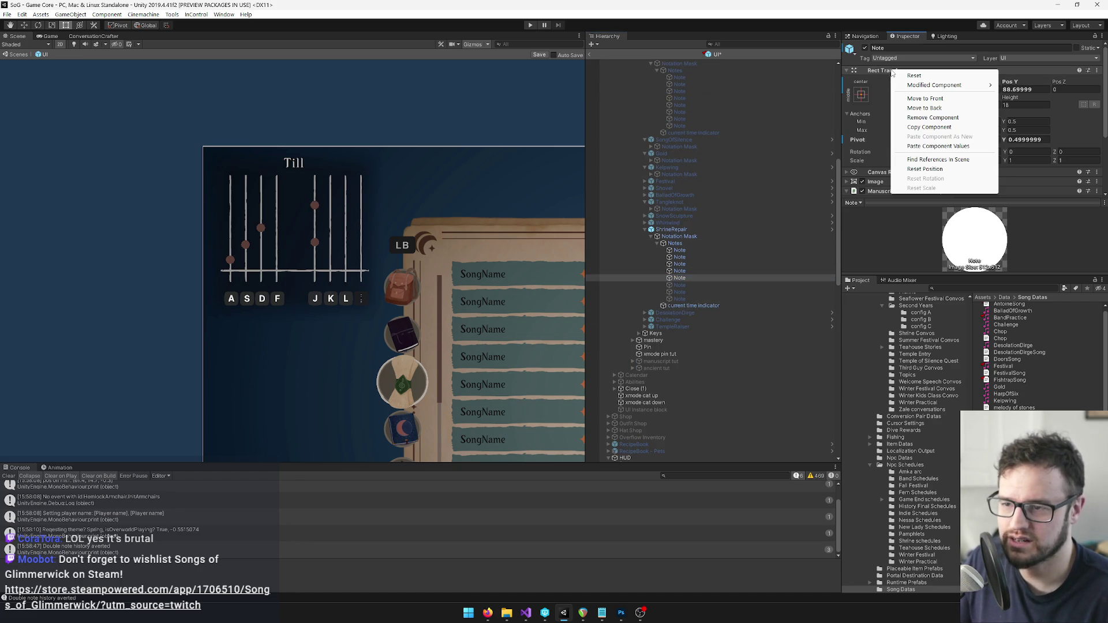
pyautogui.click(934, 126)
pyautogui.scroll(-5, 754, 207)
pyautogui.scroll(-6, 753, 207)
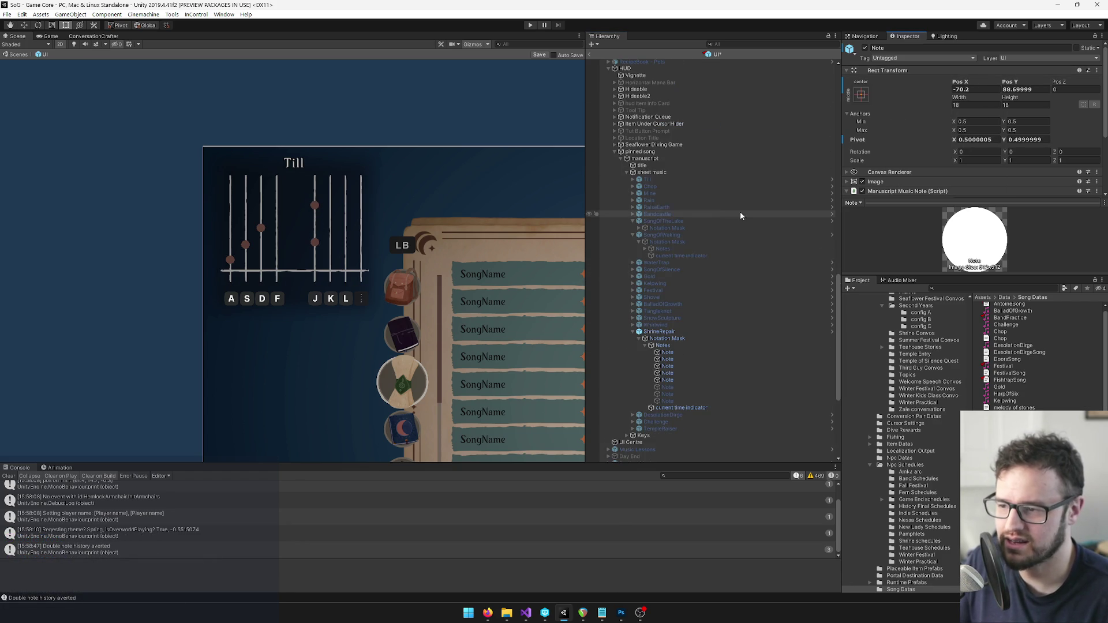
pyautogui.click(682, 379)
pyautogui.rightClick(891, 70)
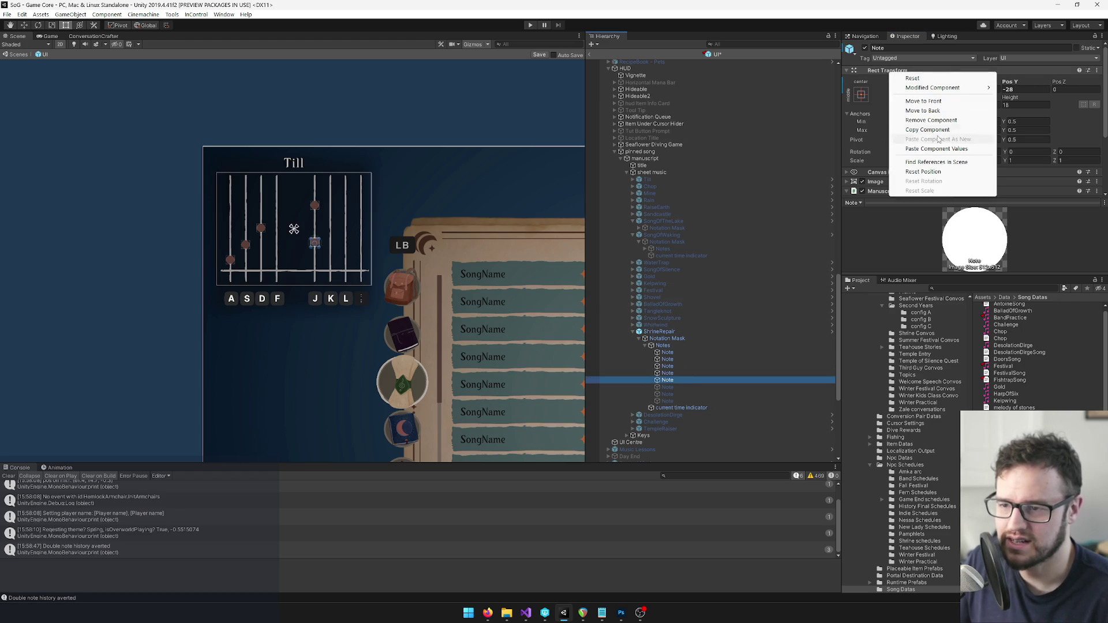
pyautogui.click(943, 147)
pyautogui.scroll(3, 386, 217)
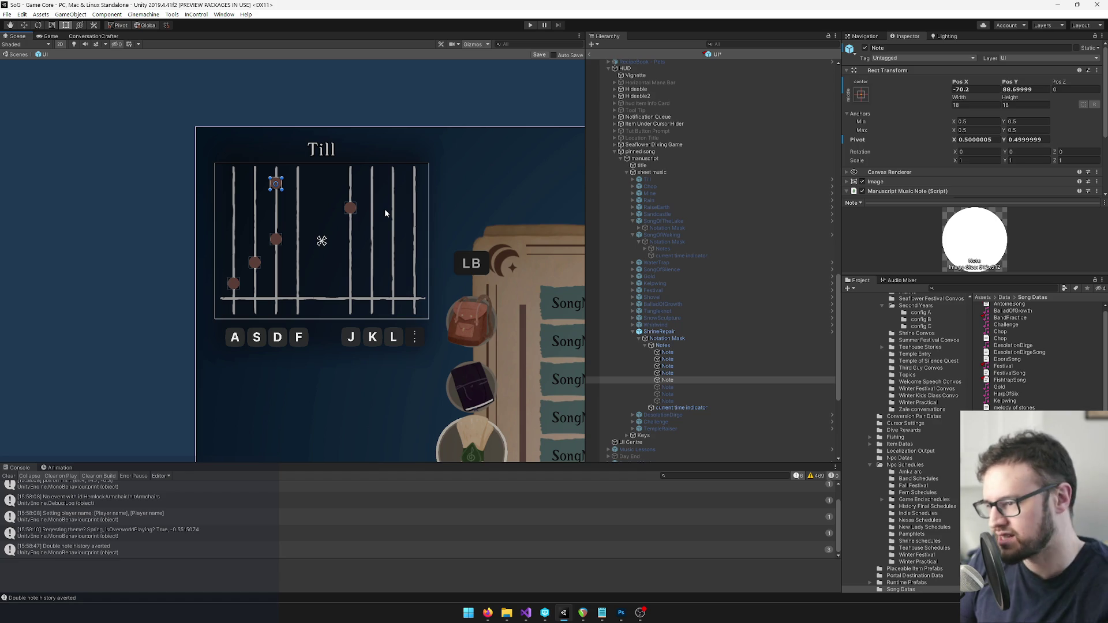
# Deactivate both the pinned and song-book ShrineRepair sheet music.
pyautogui.click(659, 332)
pyautogui.scroll(-5, 692, 283)
pyautogui.scroll(3, 712, 284)
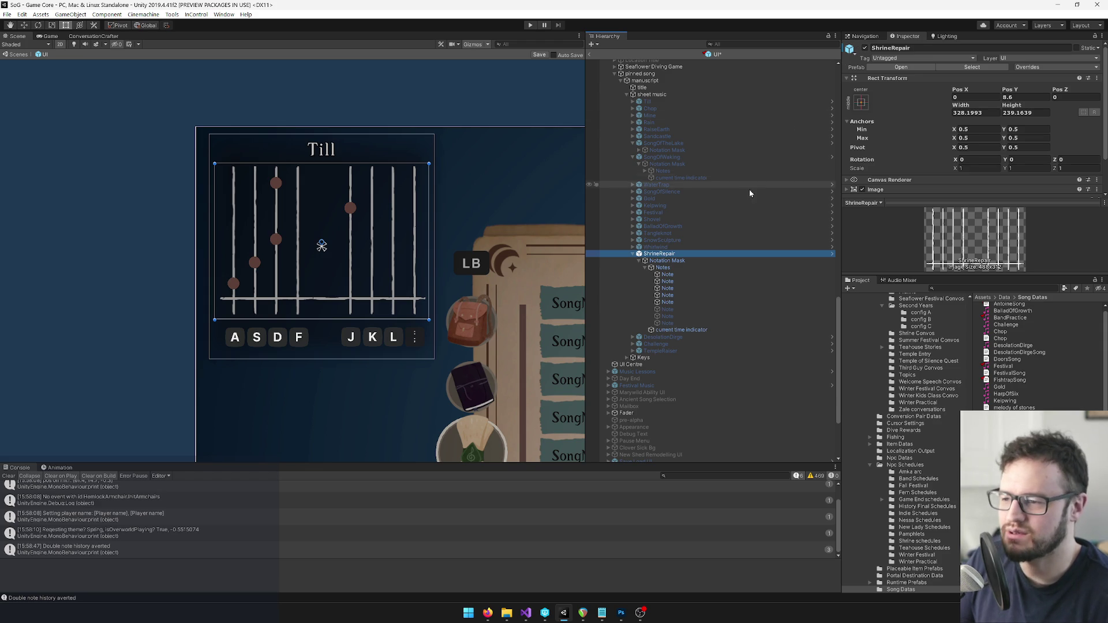
pyautogui.scroll(2, 710, 179)
pyautogui.click(864, 48)
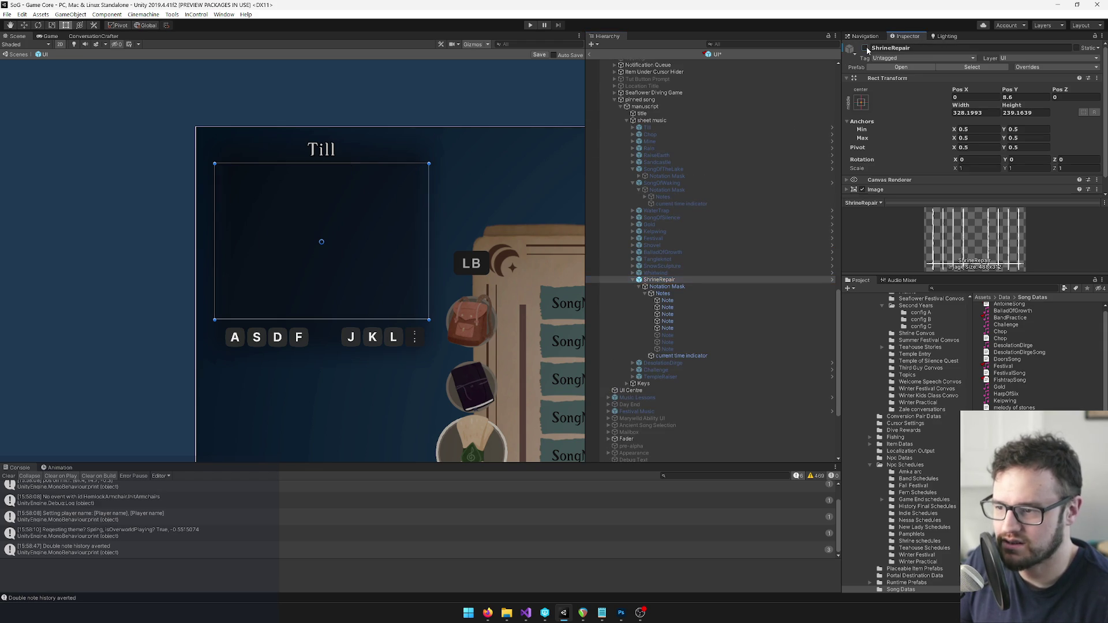
pyautogui.scroll(-6, 690, 223)
pyautogui.scroll(5, 707, 296)
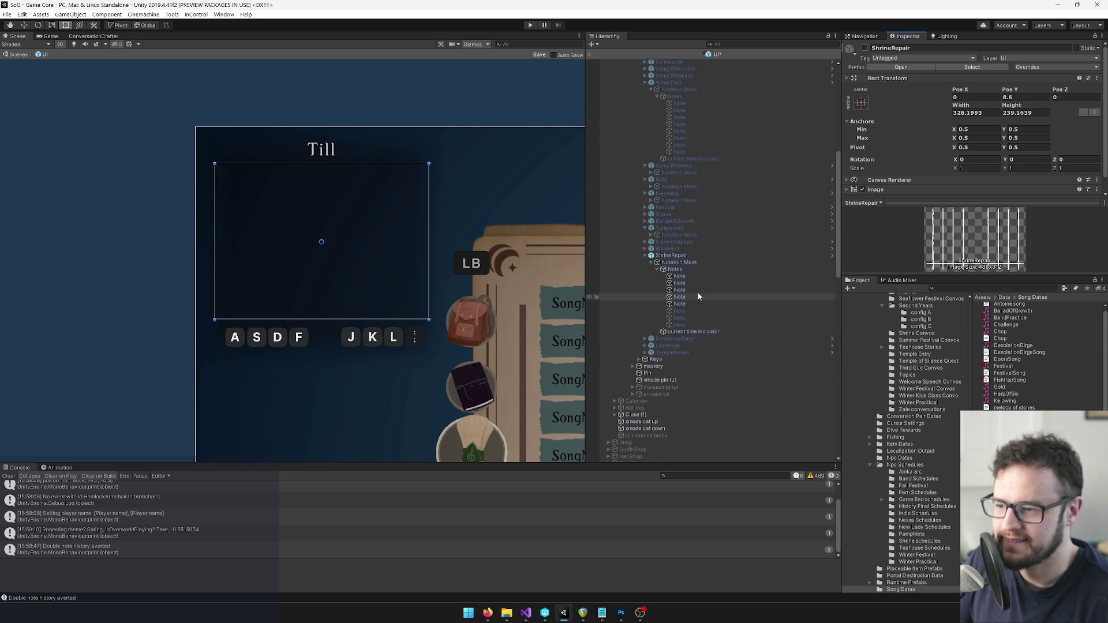
pyautogui.click(675, 255)
pyautogui.click(864, 48)
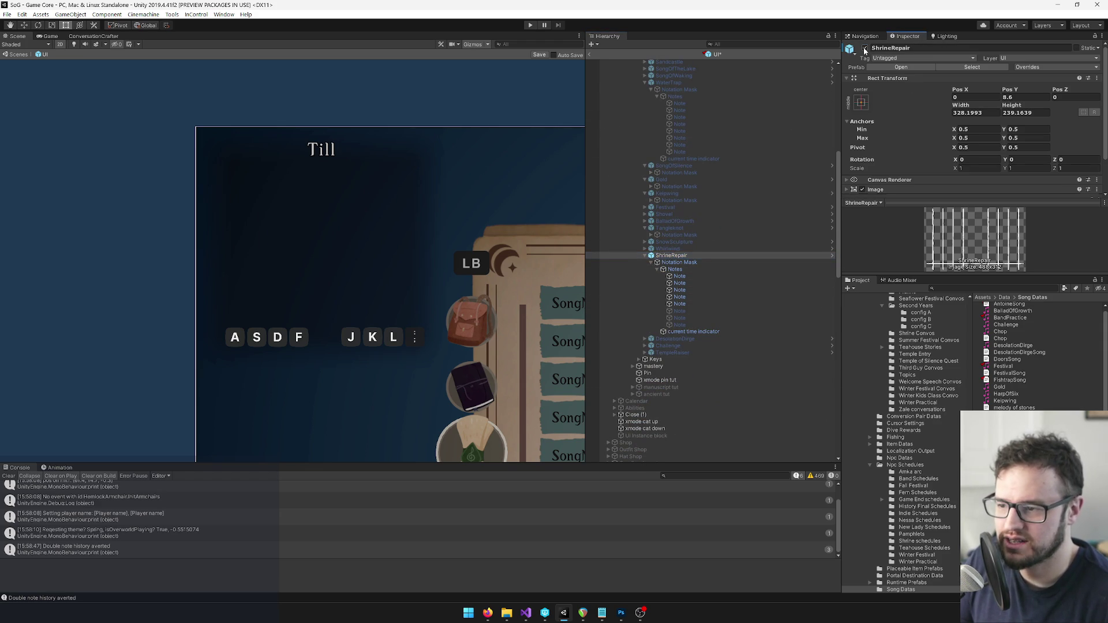
pyautogui.click(645, 257)
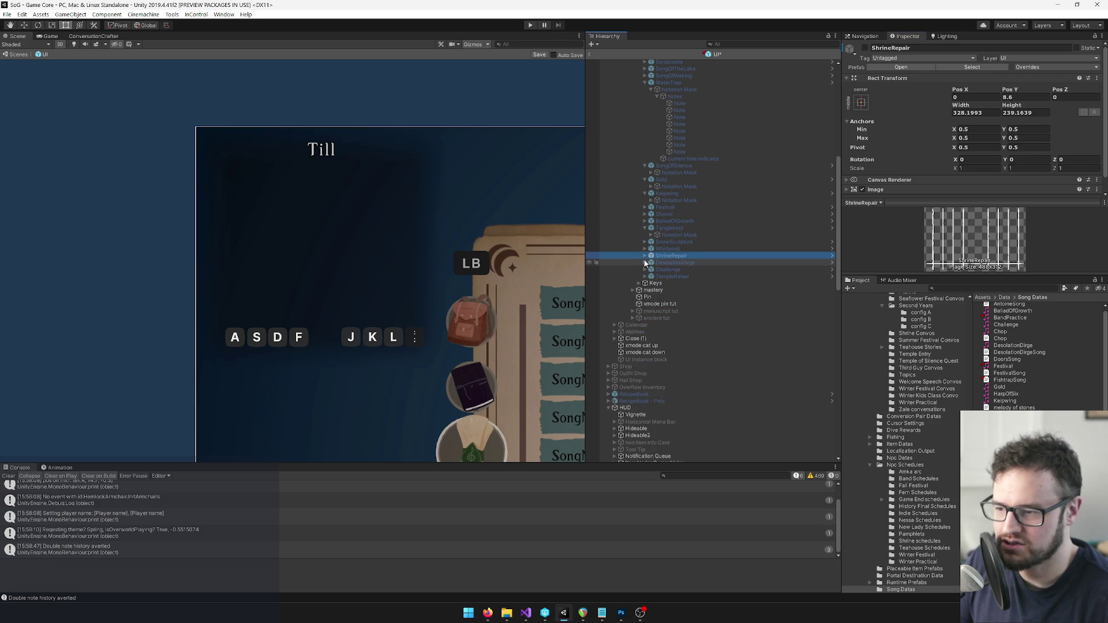
# Activate the DesolationDirge sheet music and expand its Notation Mask > Notes.
pyautogui.click(658, 263)
pyautogui.click(864, 48)
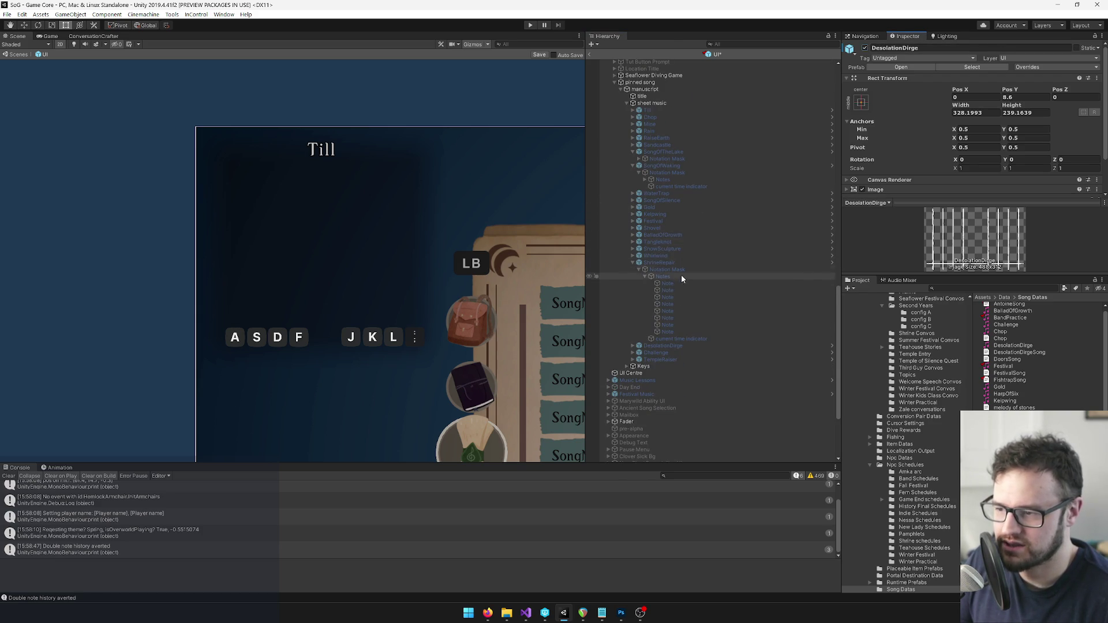
pyautogui.click(673, 345)
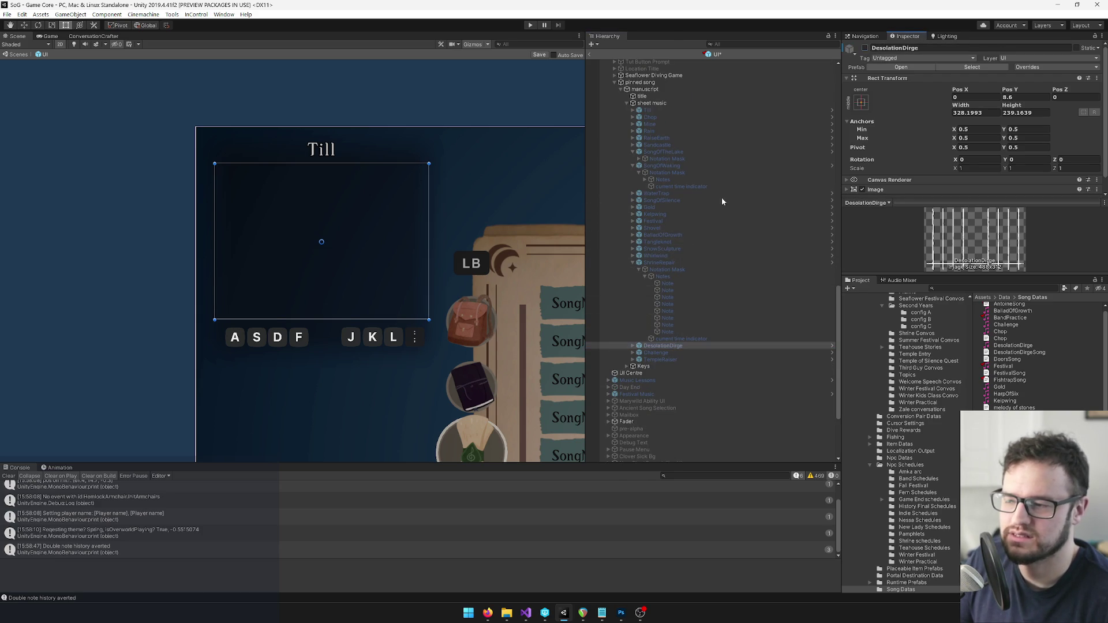
pyautogui.click(634, 262)
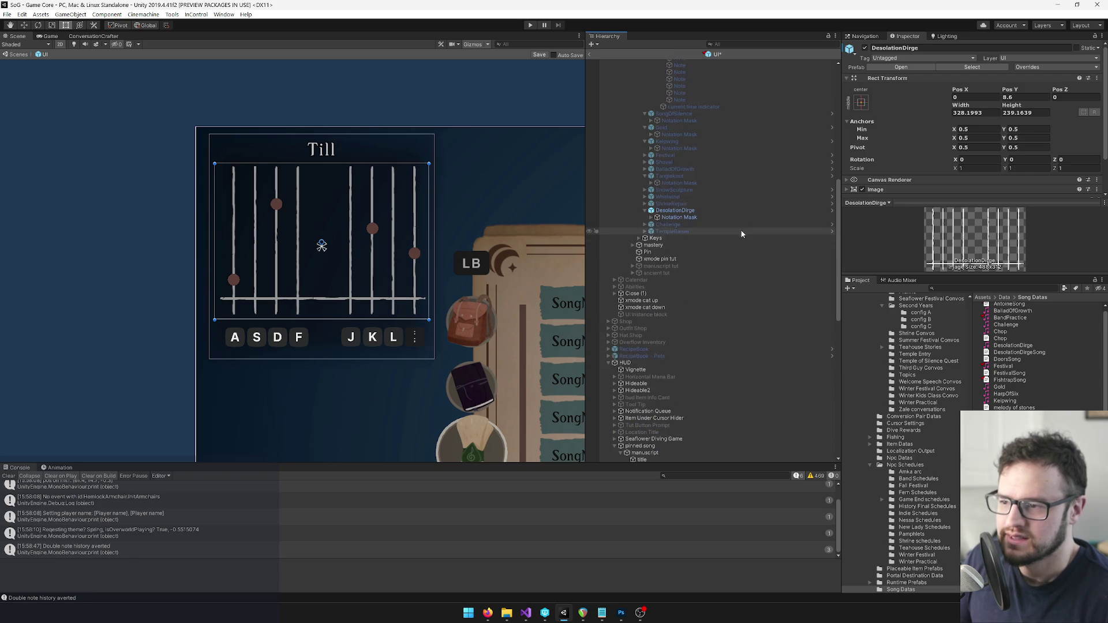
pyautogui.click(651, 218)
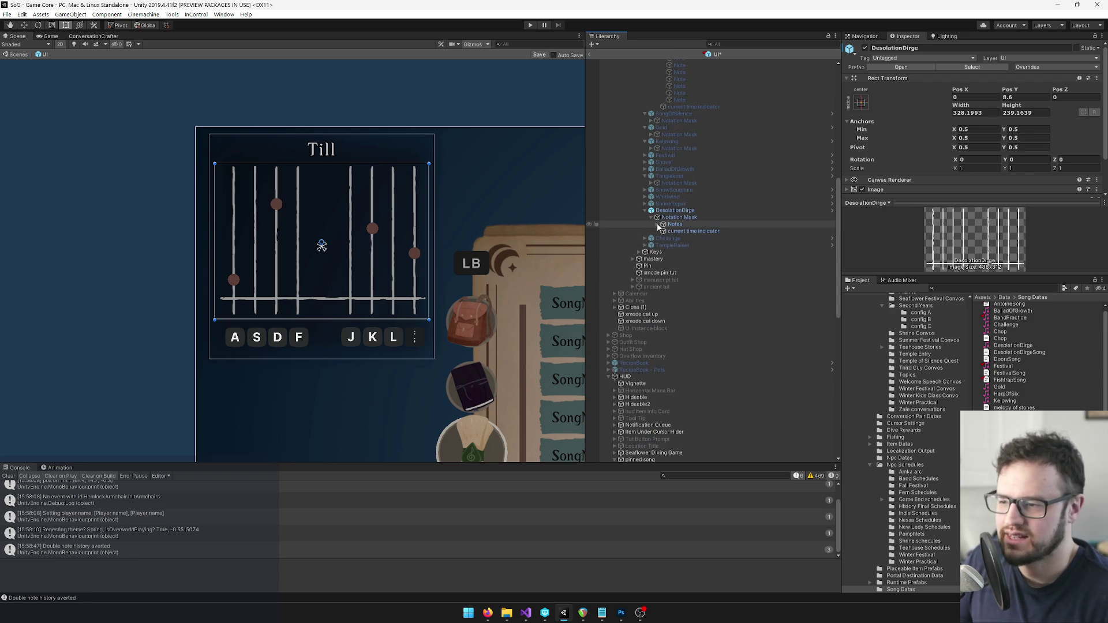
pyautogui.click(657, 223)
pyautogui.moveTo(329, 236)
pyautogui.mouseDown()
pyautogui.moveTo(127, 161)
pyautogui.moveTo(6, 63)
pyautogui.mouseUp()
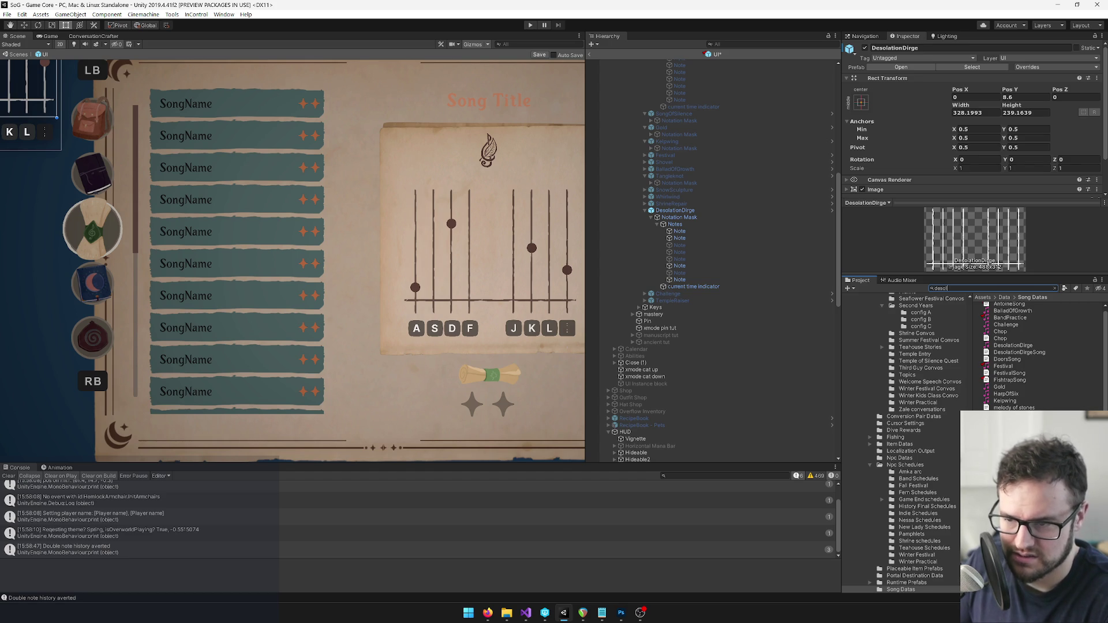
# Find the DesolationDirge song data in Project and open its song text file.
pyautogui.write('atio')
pyautogui.click(1014, 315)
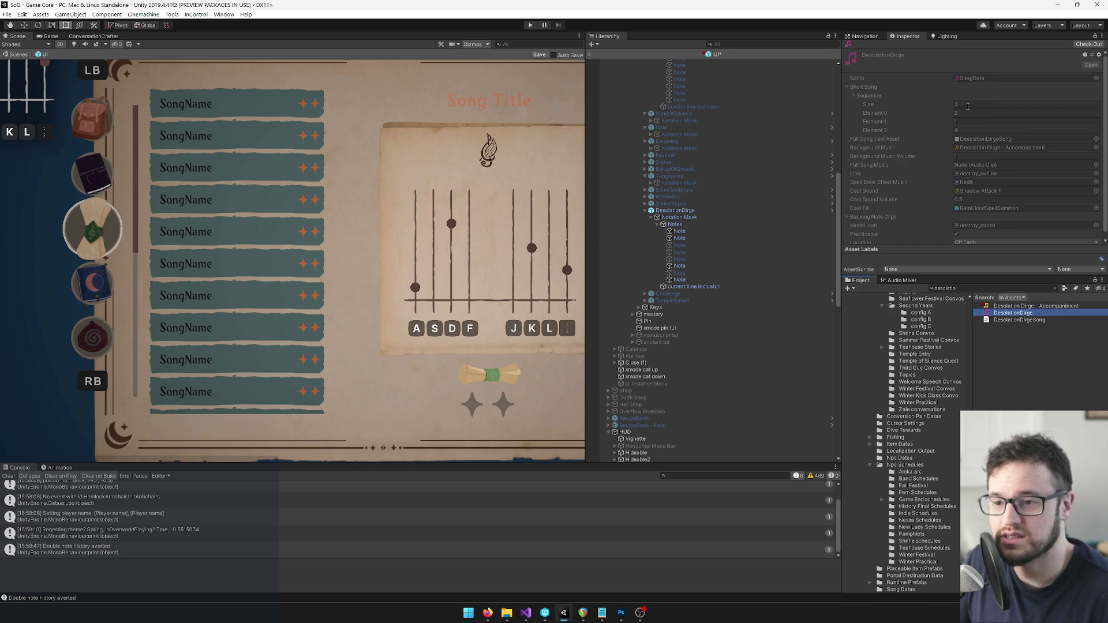
pyautogui.doubleClick(971, 137)
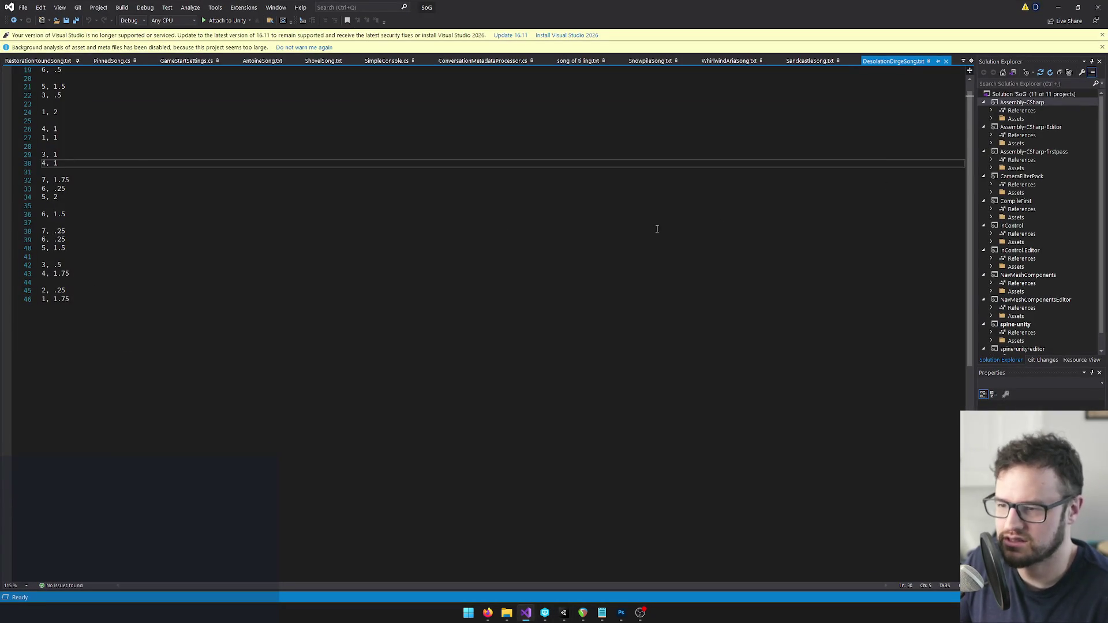
# Review DesolationDirgeSong.txt from its Tempo = 65.5 header, then return to Unity.
pyautogui.scroll(6, 86, 115)
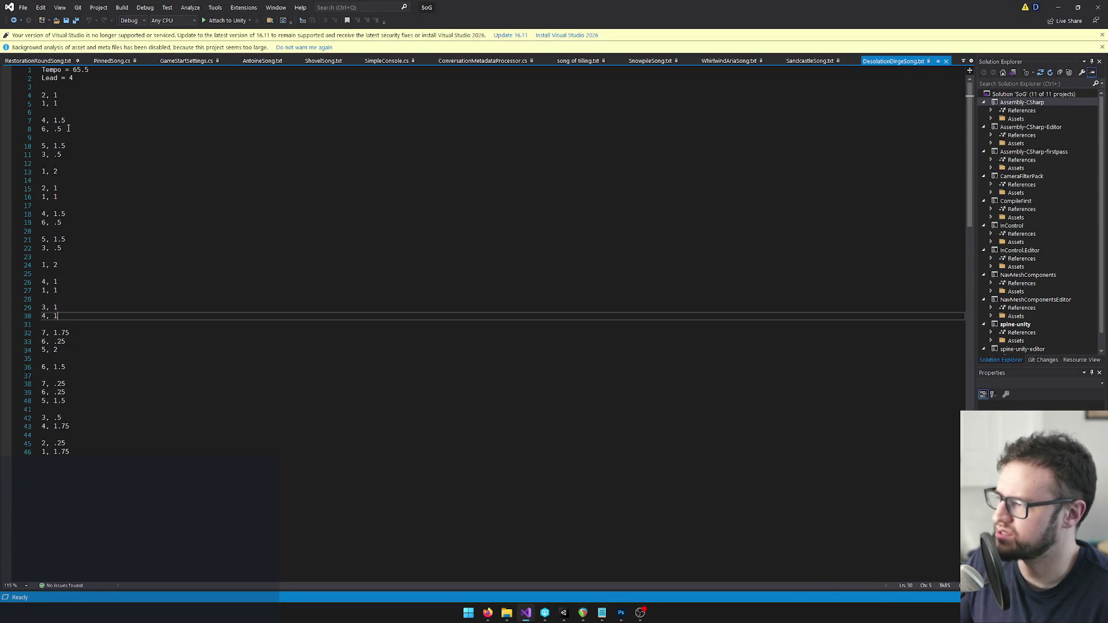
pyautogui.hotkey('alt', 'Tab')
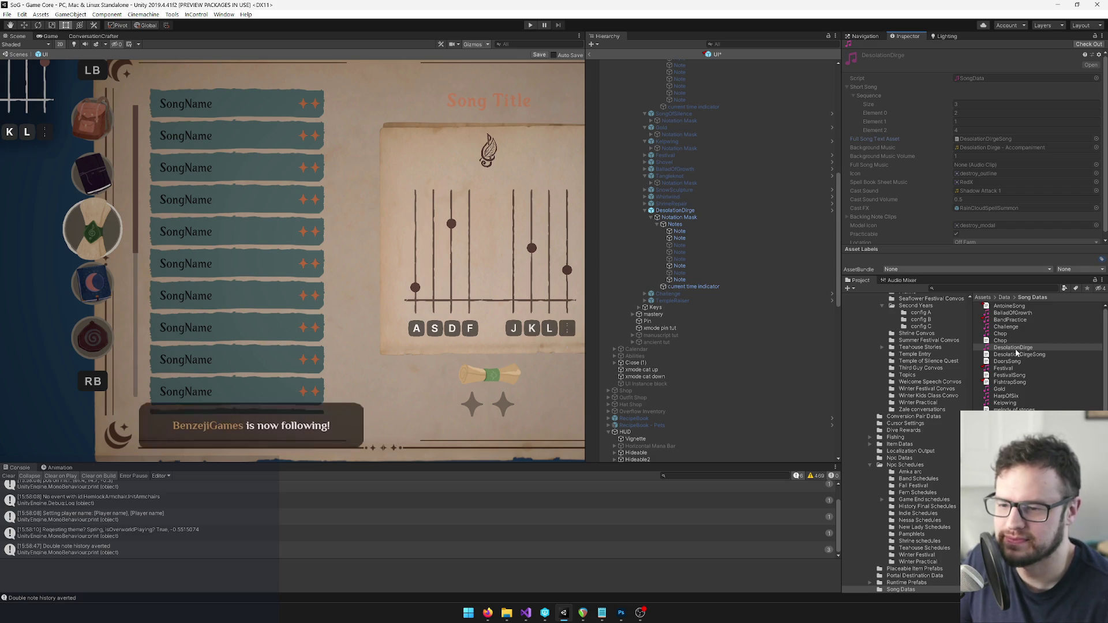
pyautogui.moveTo(488, 613)
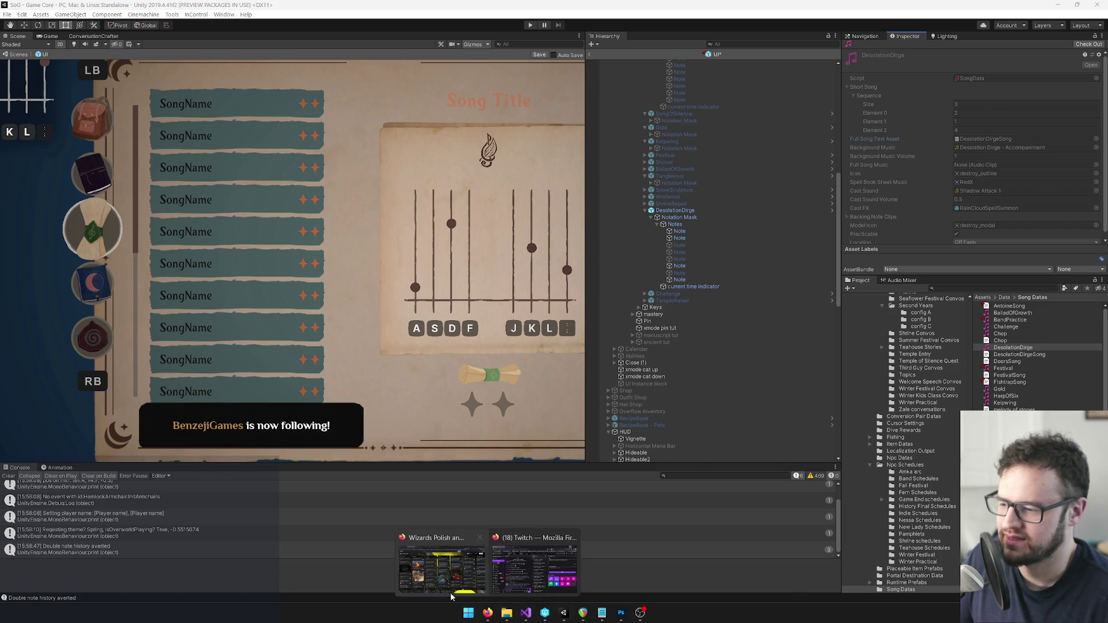
pyautogui.click(453, 589)
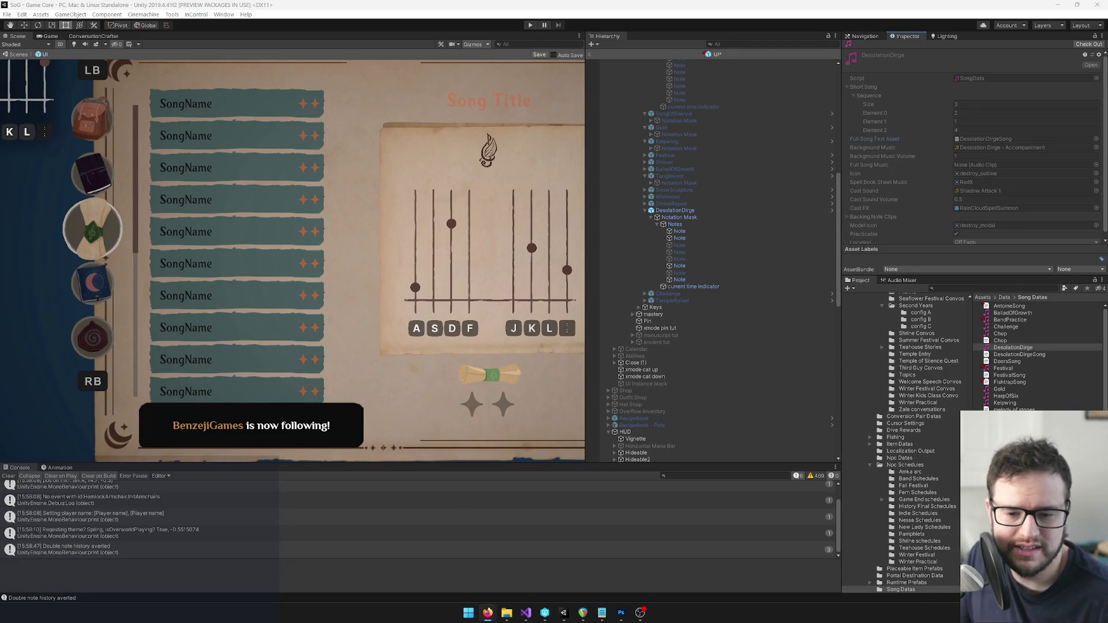
pyautogui.hotkey('alt', 'Tab')
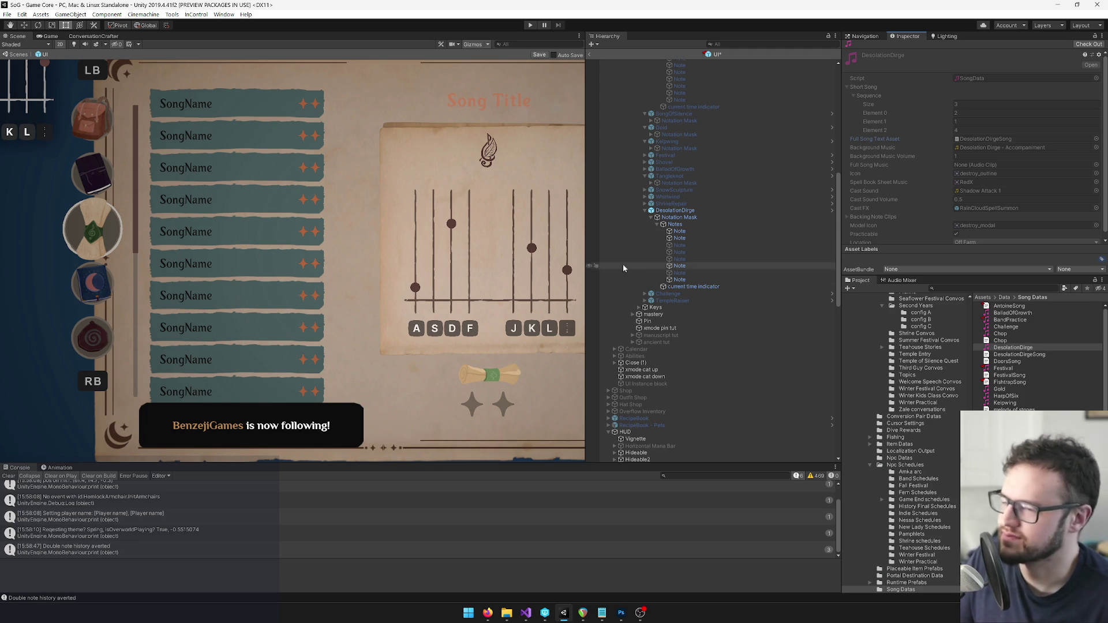
pyautogui.scroll(-5, 394, 270)
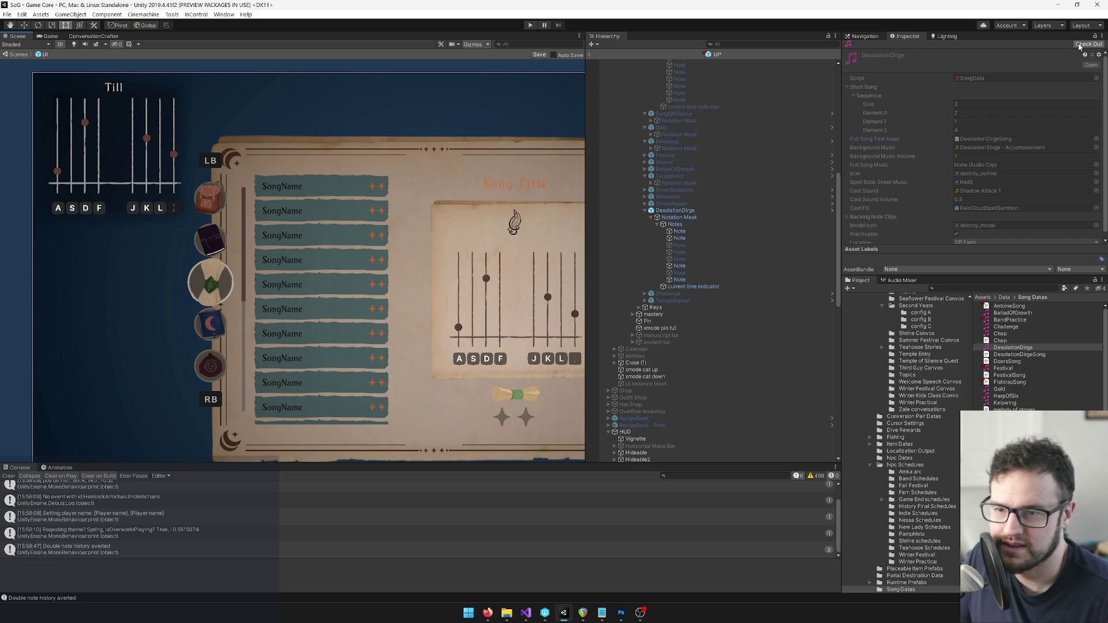
# Duplicate the last Sequence element twice to make the array Size 5.
pyautogui.rightClick(879, 130)
pyautogui.click(897, 136)
pyautogui.rightClick(883, 140)
pyautogui.click(889, 146)
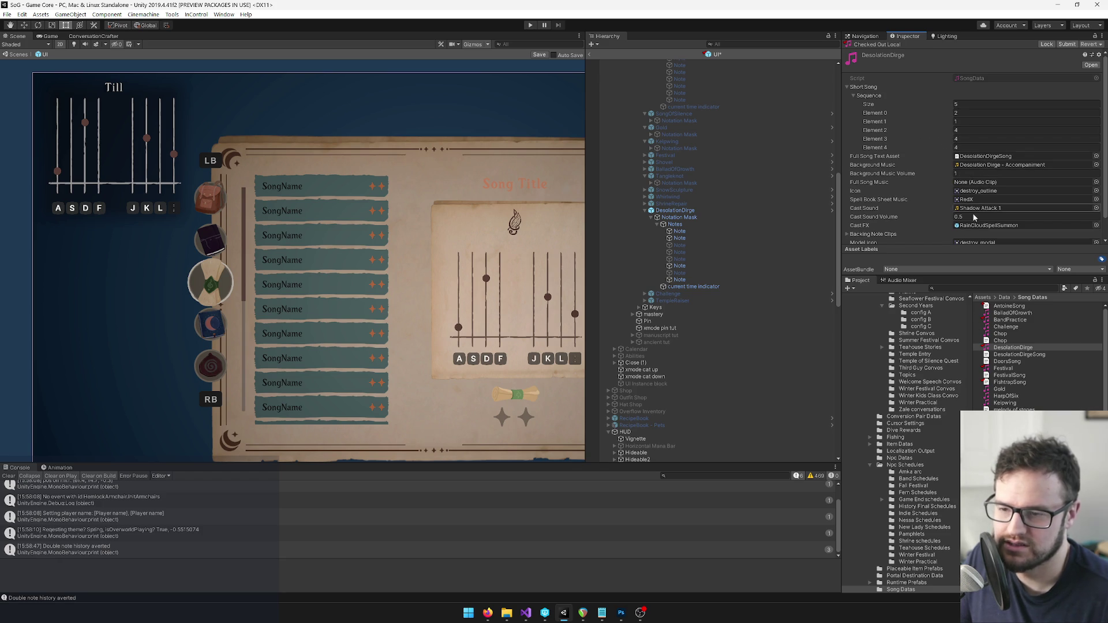
# Check the song file in Visual Studio for the new notes, such as 5 on line 10.
pyautogui.click(526, 614)
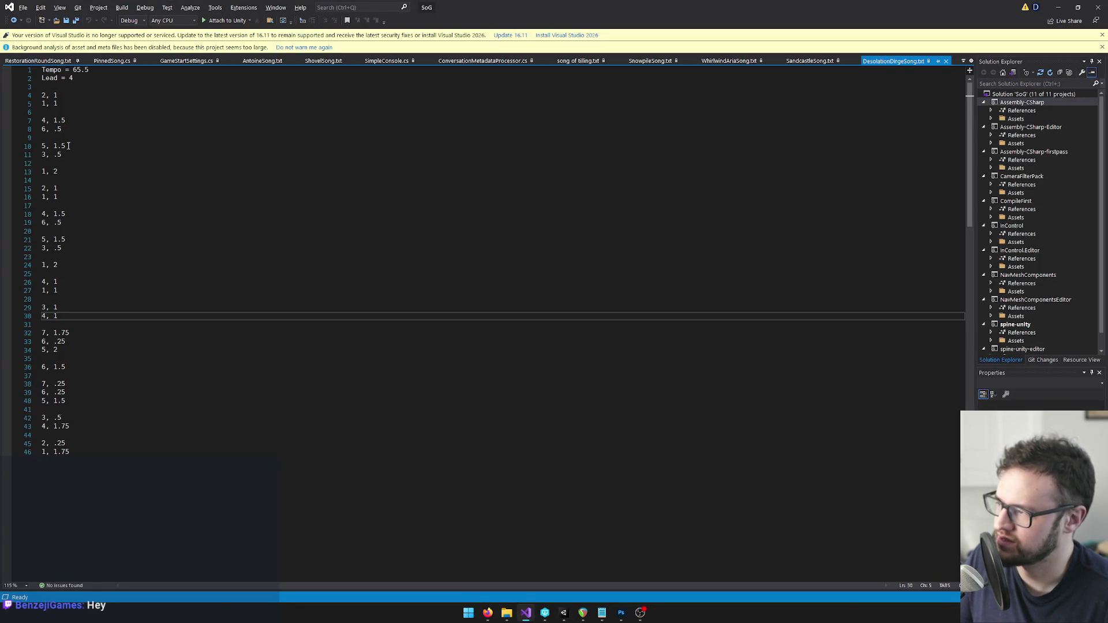
pyautogui.click(67, 146)
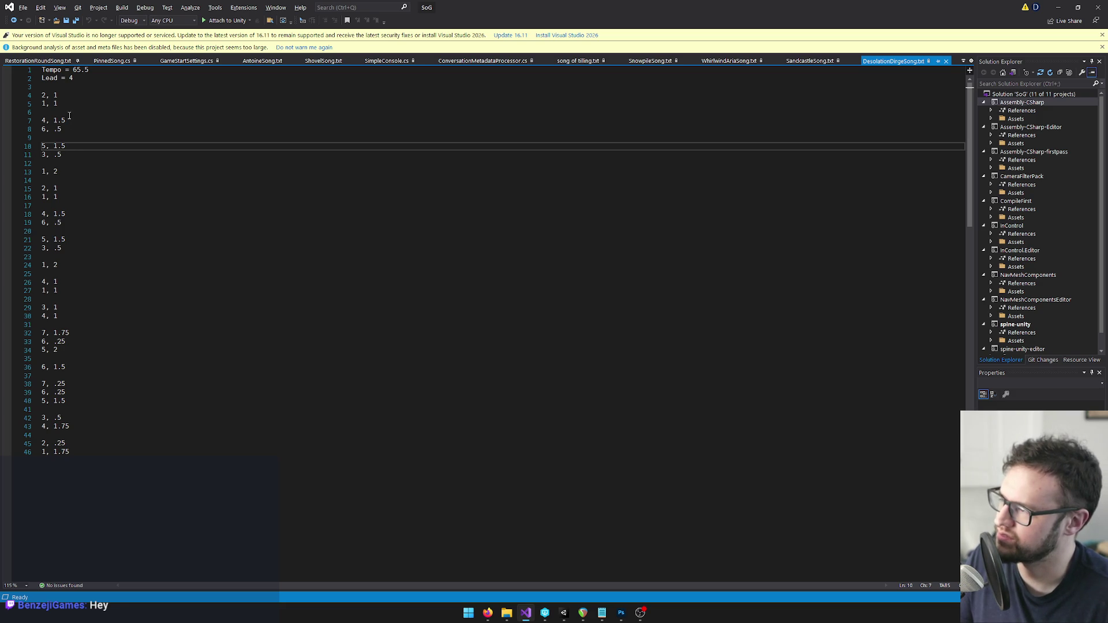
pyautogui.hotkey('alt', 'Tab')
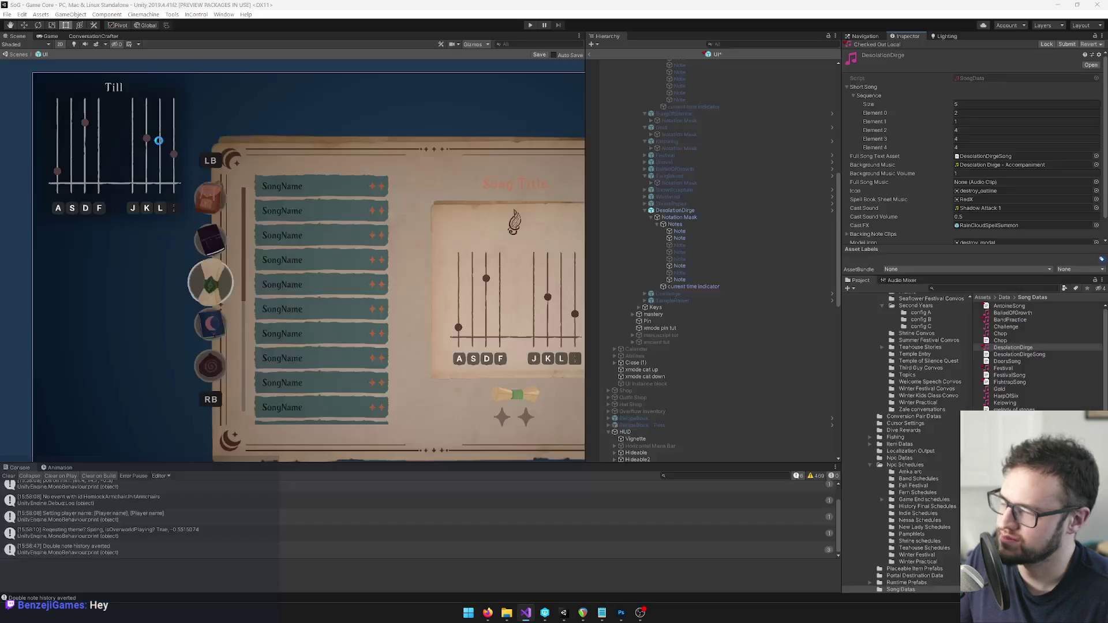
# Set Sequence elements 3 and 4 to 6 and 5, then pan the Scene view to the song book.
pyautogui.click(958, 138)
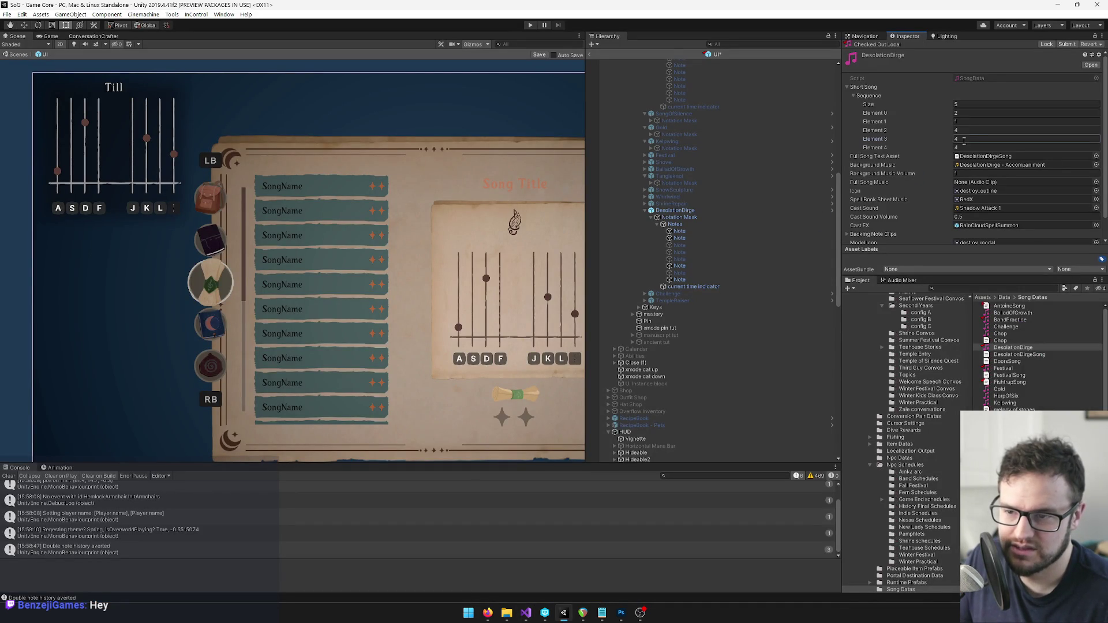
pyautogui.press('Tab')
pyautogui.write('5')
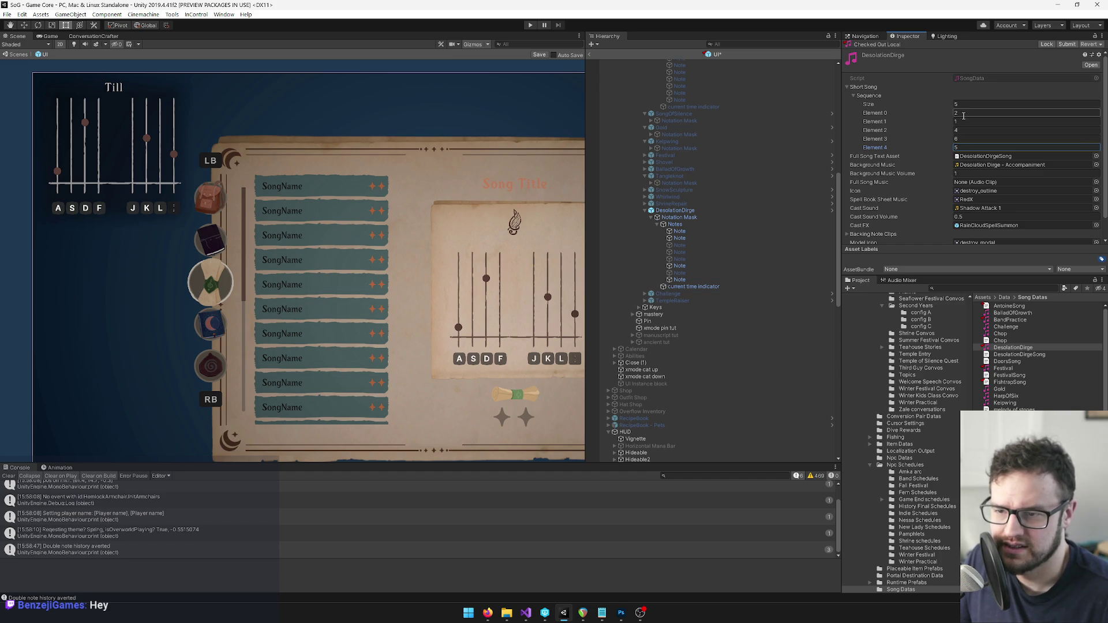
pyautogui.moveTo(418, 218)
pyautogui.mouseDown()
pyautogui.moveTo(292, 107)
pyautogui.moveTo(281, 140)
pyautogui.mouseUp()
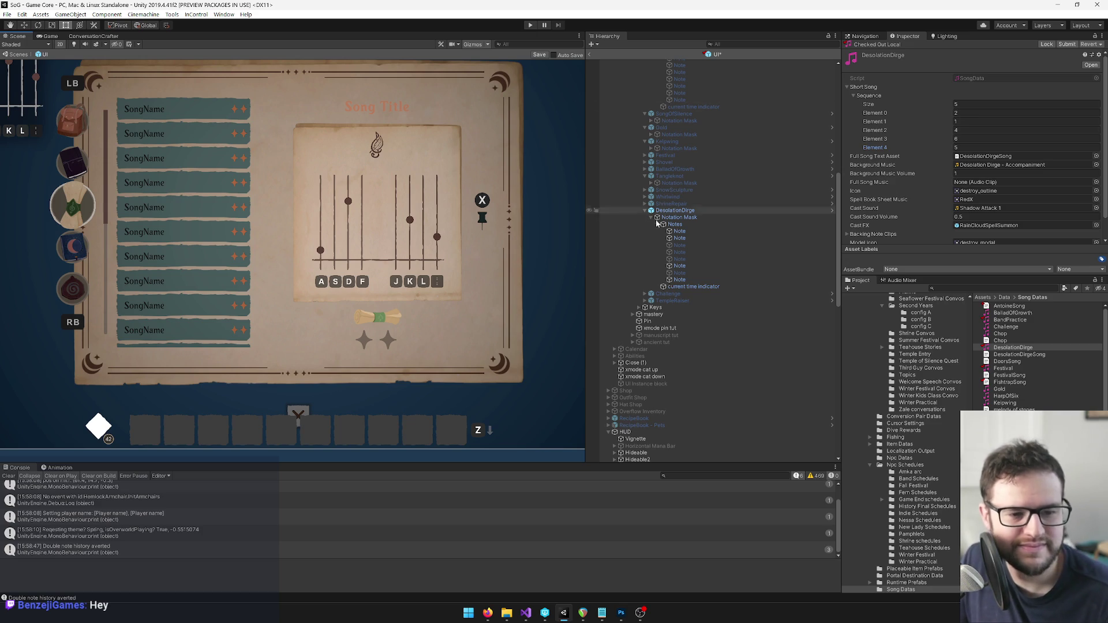
pyautogui.moveTo(355, 162)
pyautogui.mouseDown()
pyautogui.moveTo(380, 156)
pyautogui.moveTo(307, 163)
pyautogui.mouseUp()
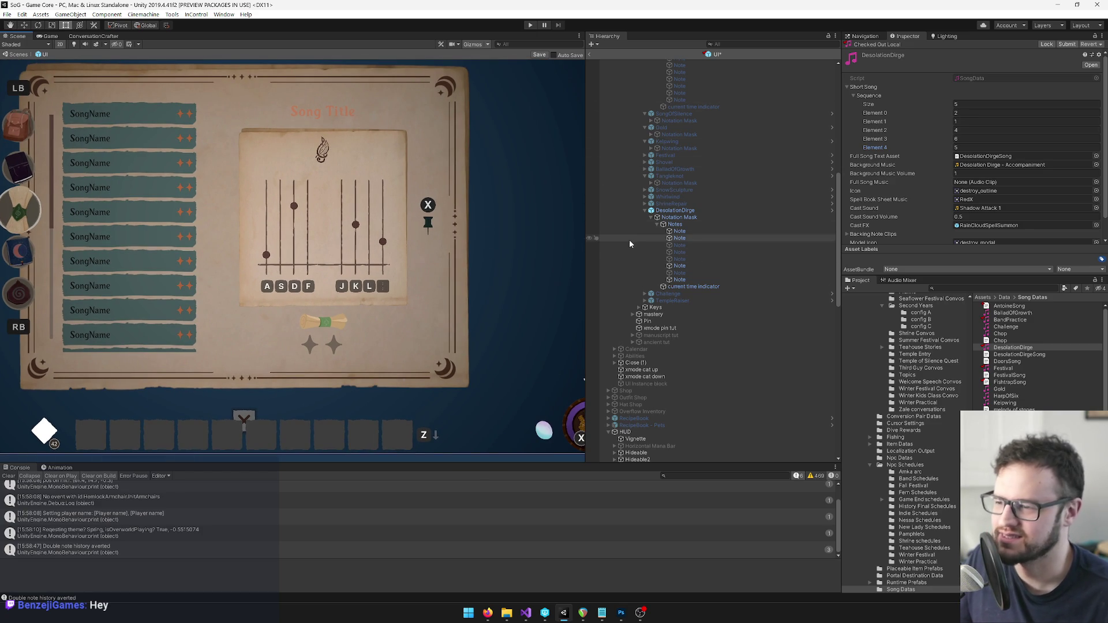
# Select the Desolation Dirge Notes group and view the DesolationDirge song data's 2, 1, 4, 6, 5 sequence.
pyautogui.click(672, 224)
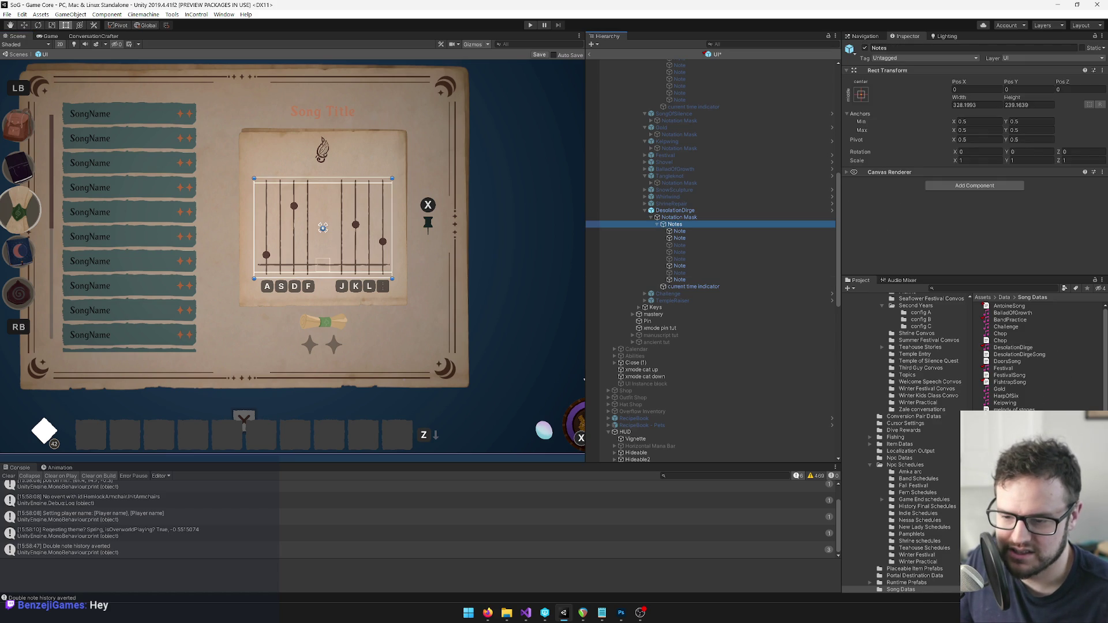
pyautogui.scroll(-1, 1015, 355)
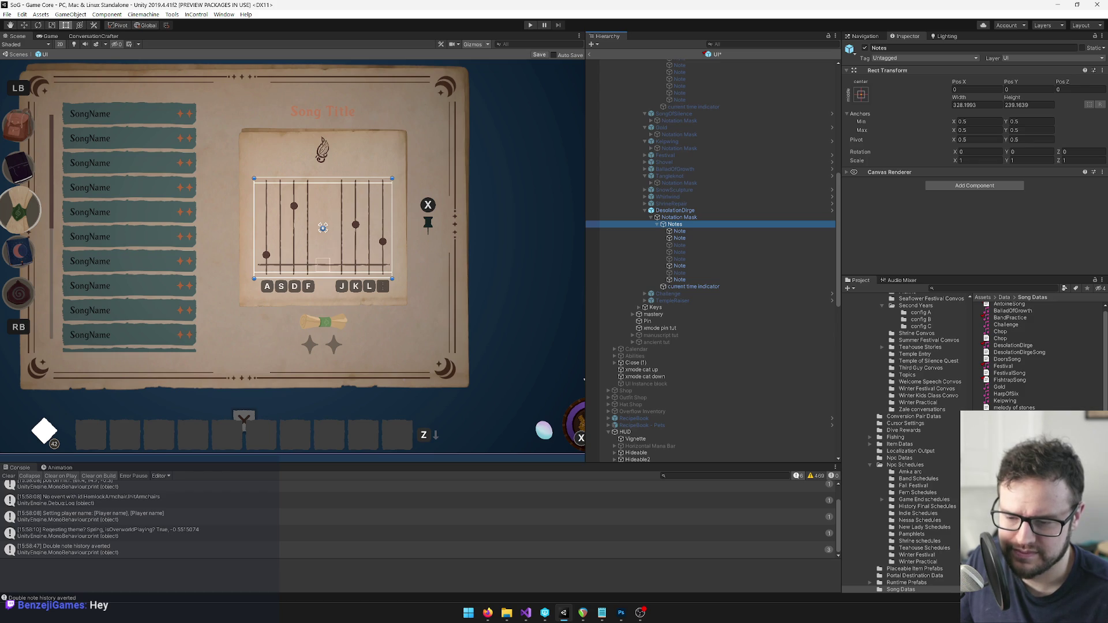
pyautogui.scroll(1, 1016, 354)
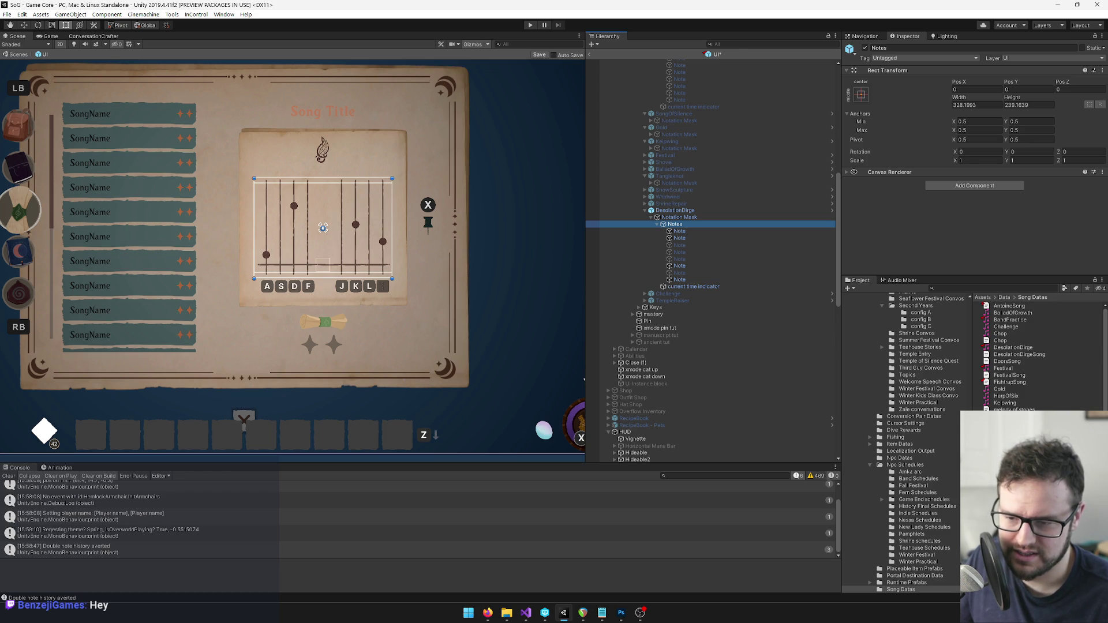
pyautogui.click(1012, 349)
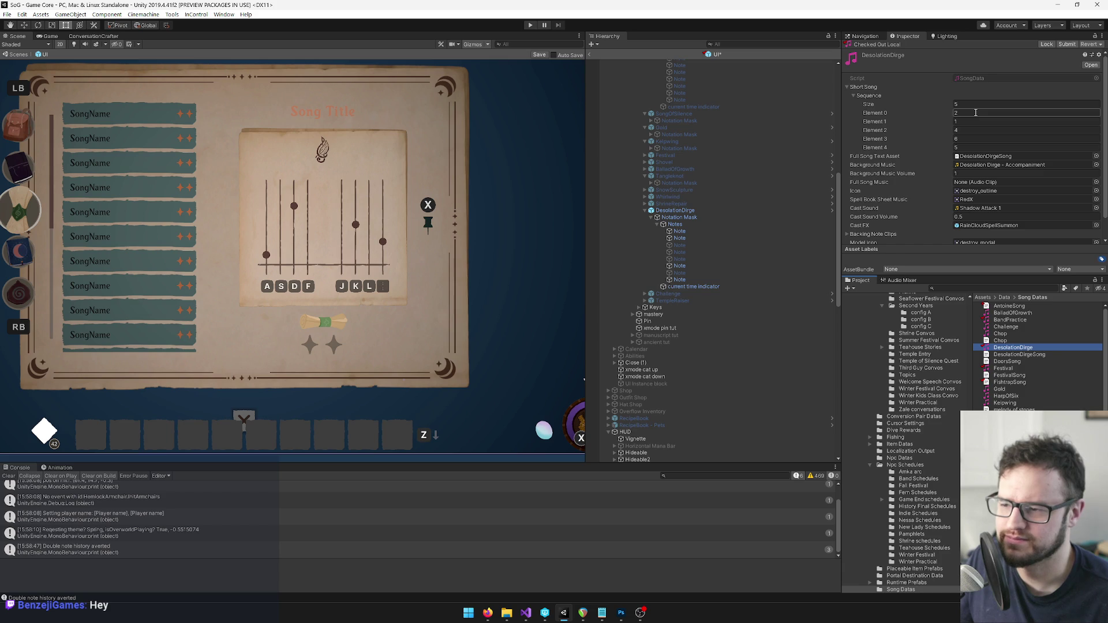
# Select two of the middle staff notes and hide them.
pyautogui.click(679, 245)
pyautogui.keyDown('shift'); pyautogui.click(677, 259); pyautogui.keyUp('shift')
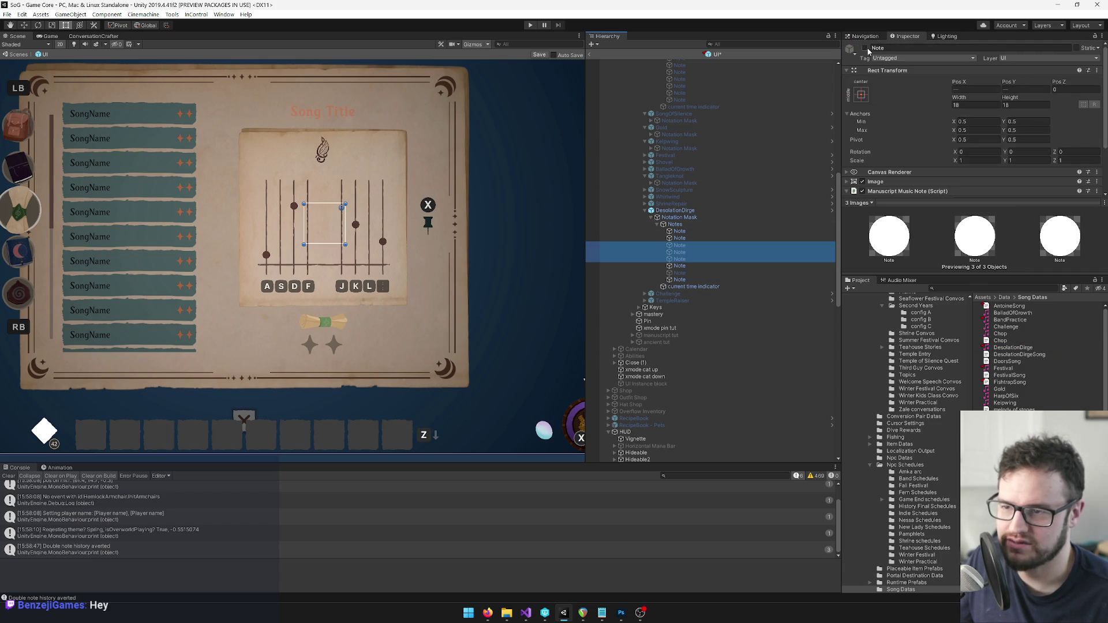
pyautogui.click(679, 266)
pyautogui.keyDown('ctrl'); pyautogui.click(680, 279); pyautogui.keyUp('ctrl')
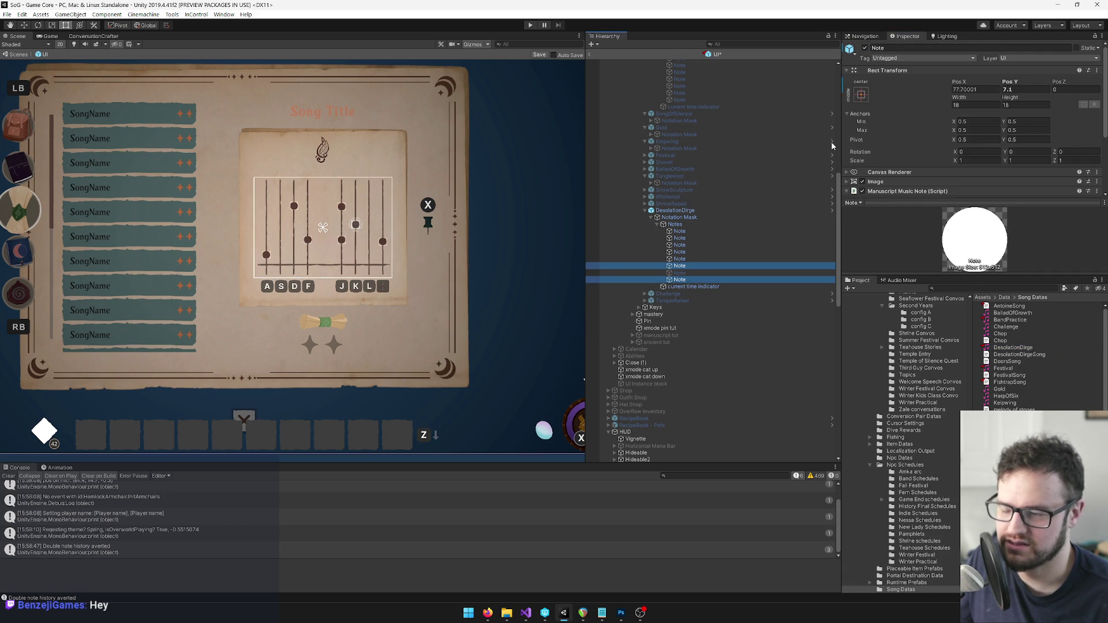
pyautogui.click(864, 49)
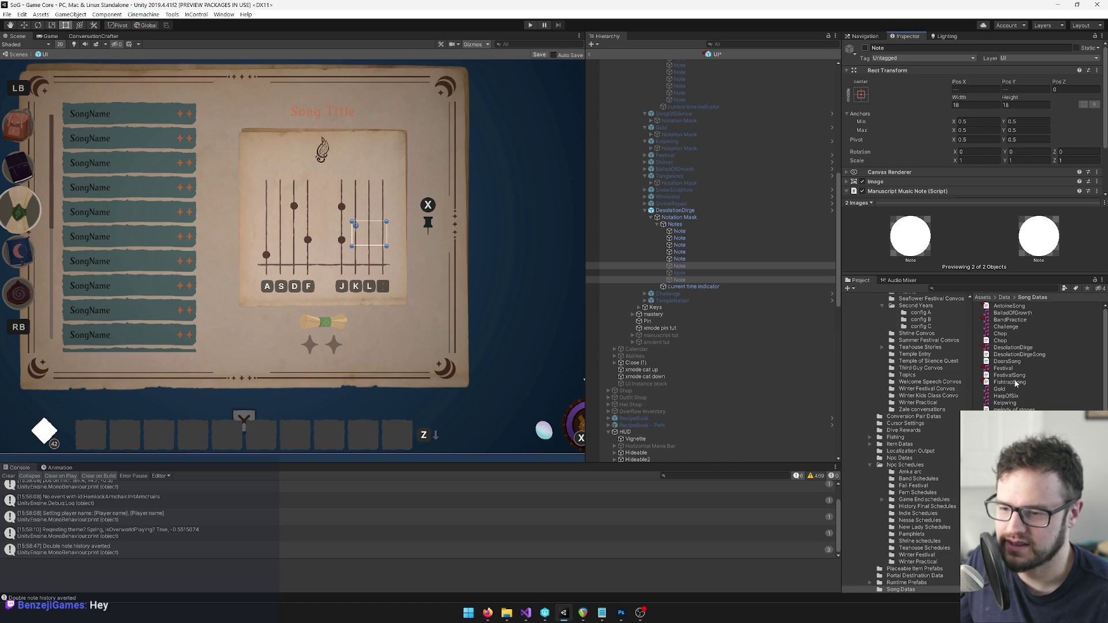
# Expand the Desolation Dirge sheet music, its notation mask and the Notes group.
pyautogui.scroll(5, 722, 291)
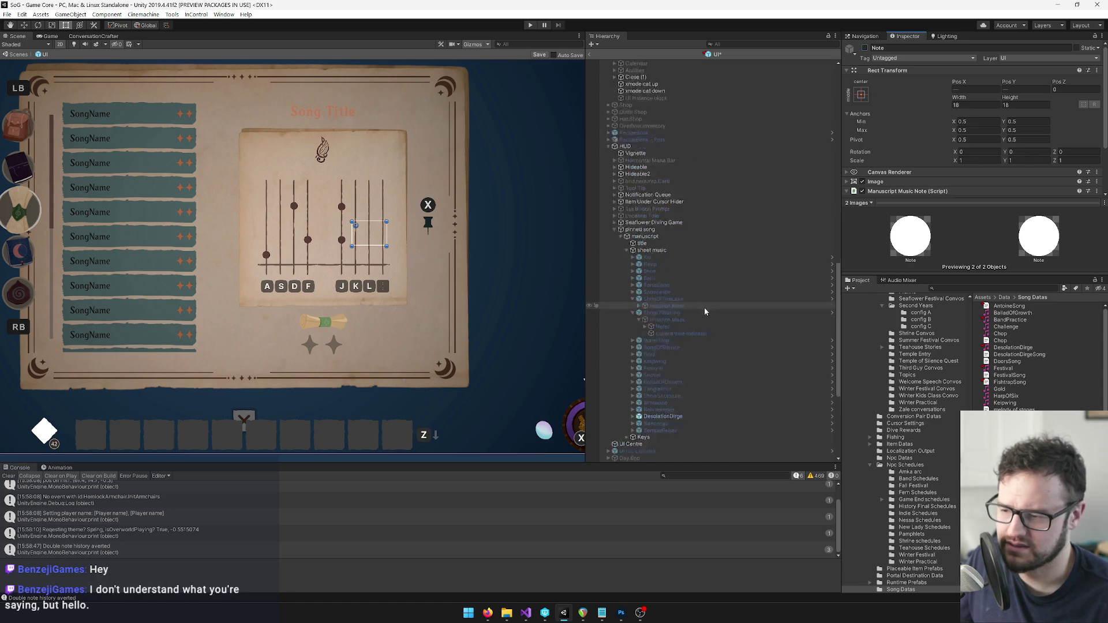
pyautogui.scroll(3, 714, 321)
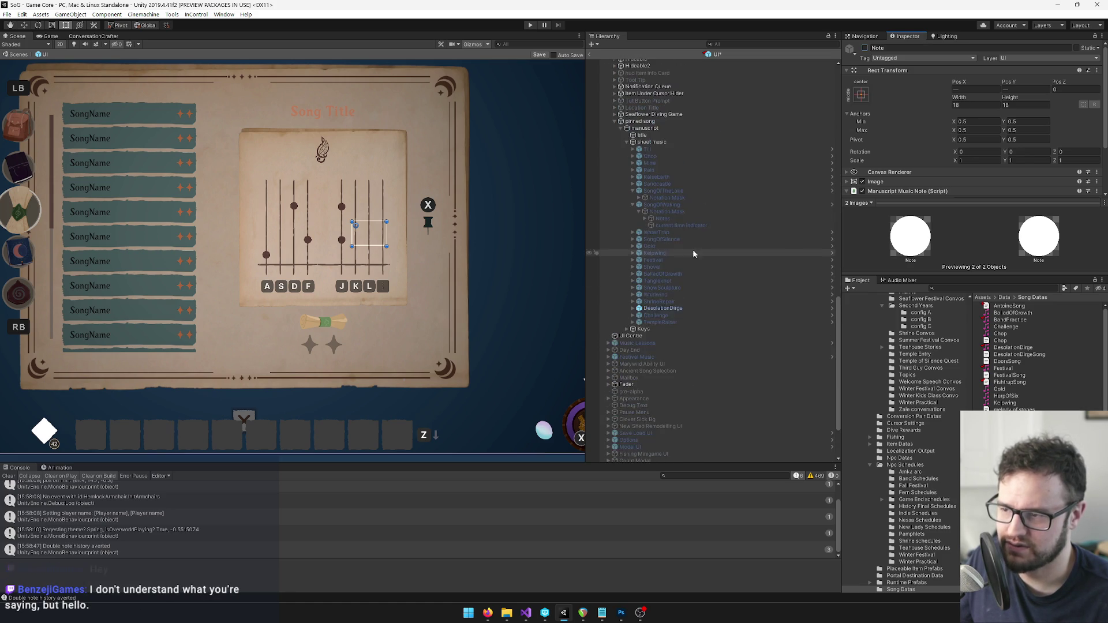
pyautogui.click(633, 308)
pyautogui.click(639, 315)
pyautogui.click(658, 322)
pyautogui.click(645, 322)
# Check the listed notes against the song data, then select the first Desolation Dirge note.
pyautogui.click(666, 343)
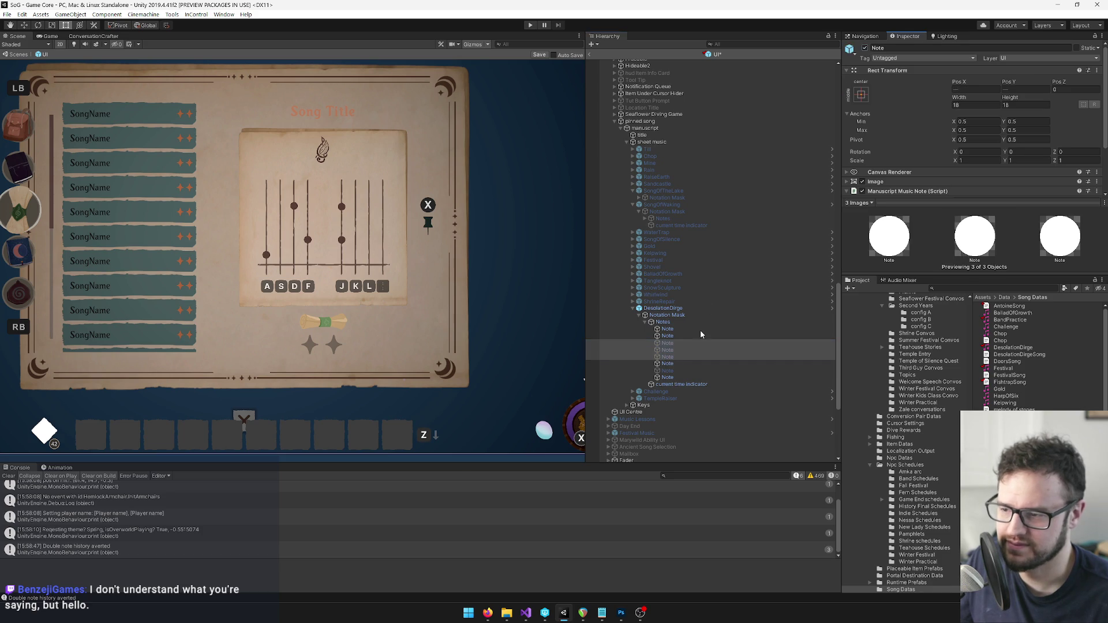
pyautogui.click(667, 364)
pyautogui.keyDown('ctrl'); pyautogui.click(667, 377); pyautogui.keyUp('ctrl')
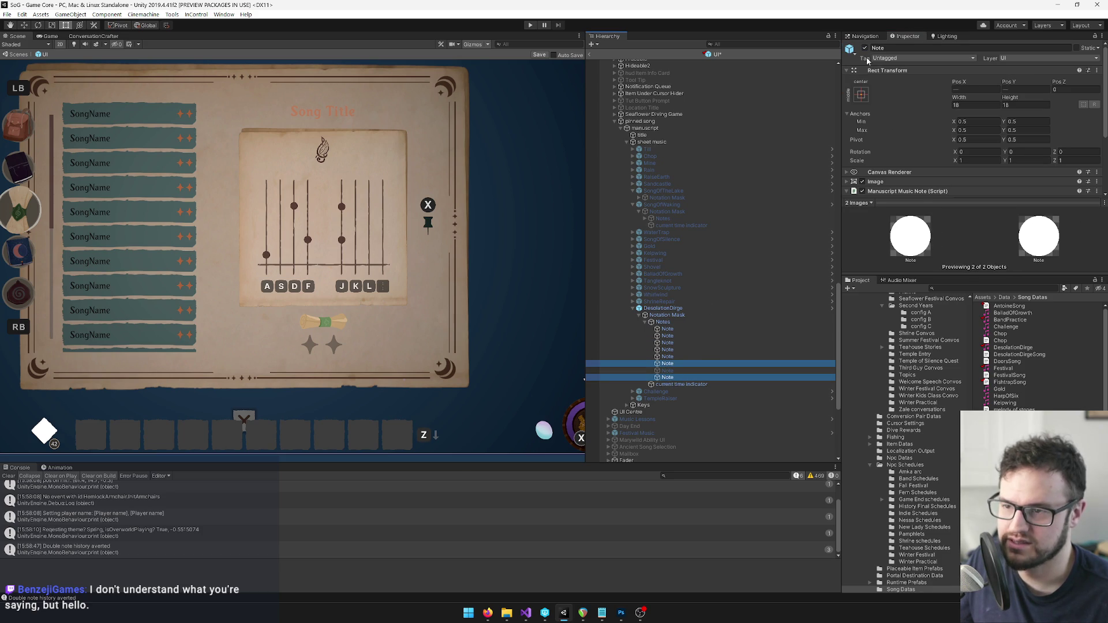
pyautogui.click(1014, 348)
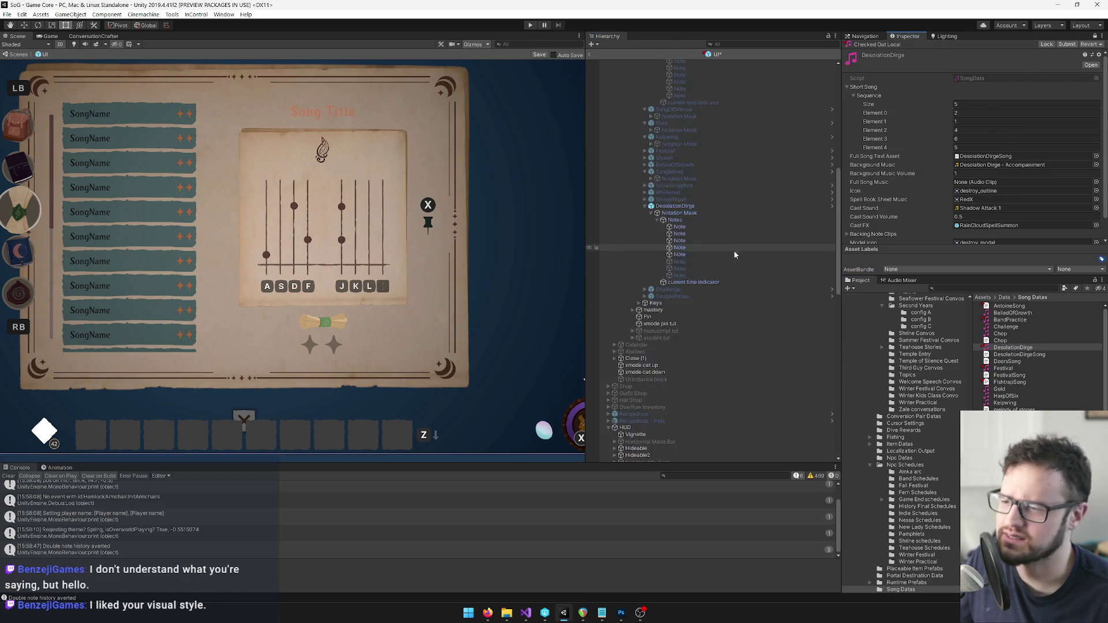
pyautogui.scroll(-3, 715, 277)
pyautogui.click(681, 306)
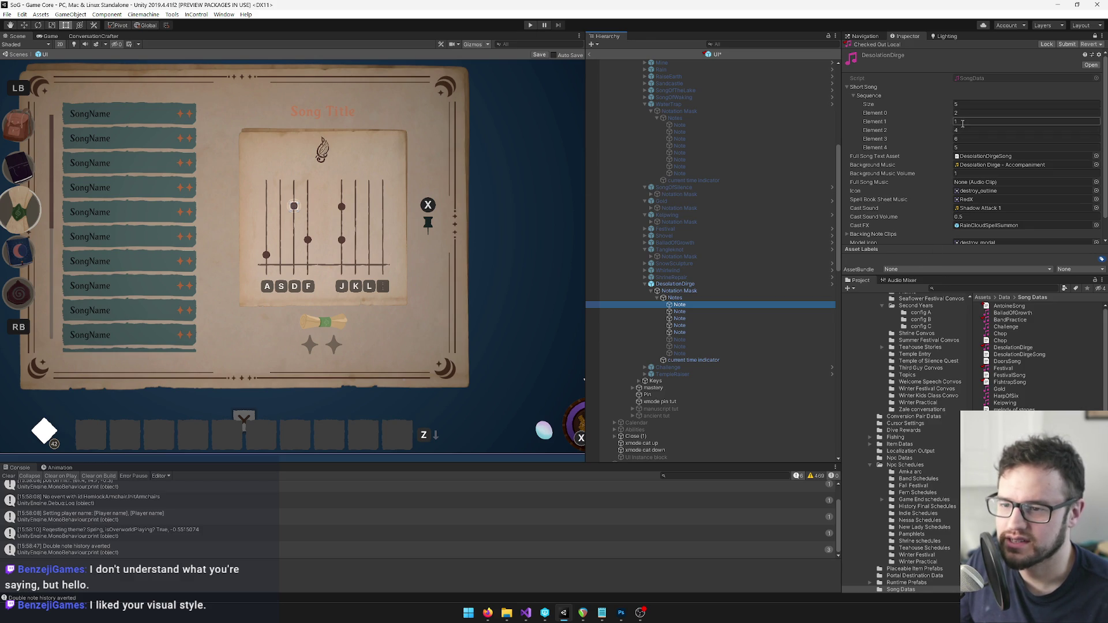
# Zoom onto the song sheet and, with the Rect tool, drag the D-column note down near the bottom line.
pyautogui.middleClick(287, 219)
pyautogui.scroll(2, 287, 219)
pyautogui.press('t')
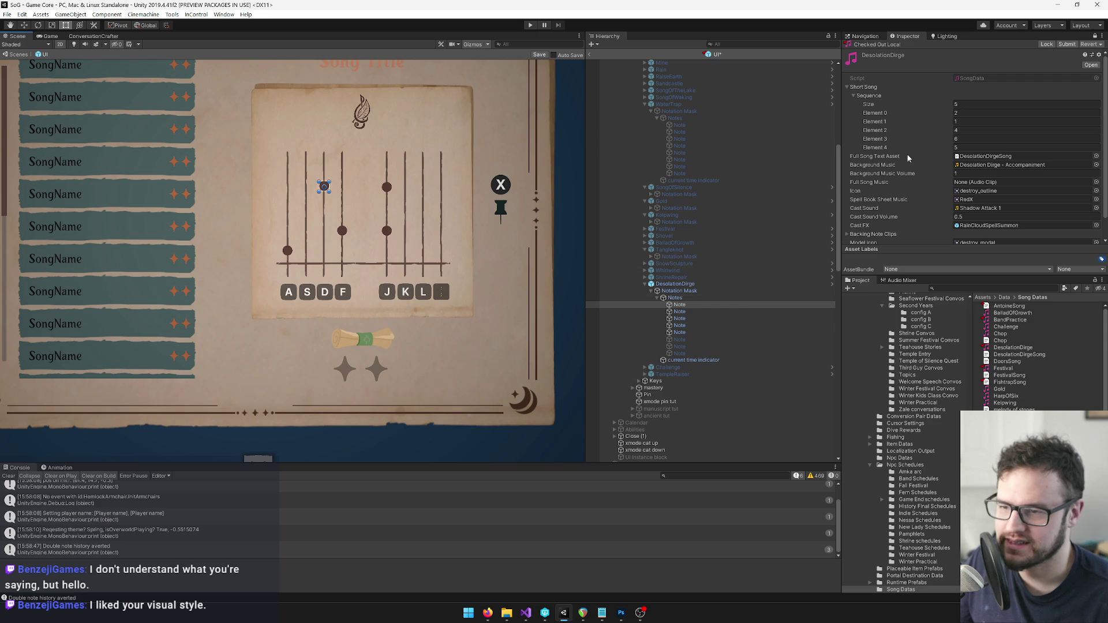
pyautogui.scroll(1, 297, 222)
pyautogui.scroll(1, 298, 222)
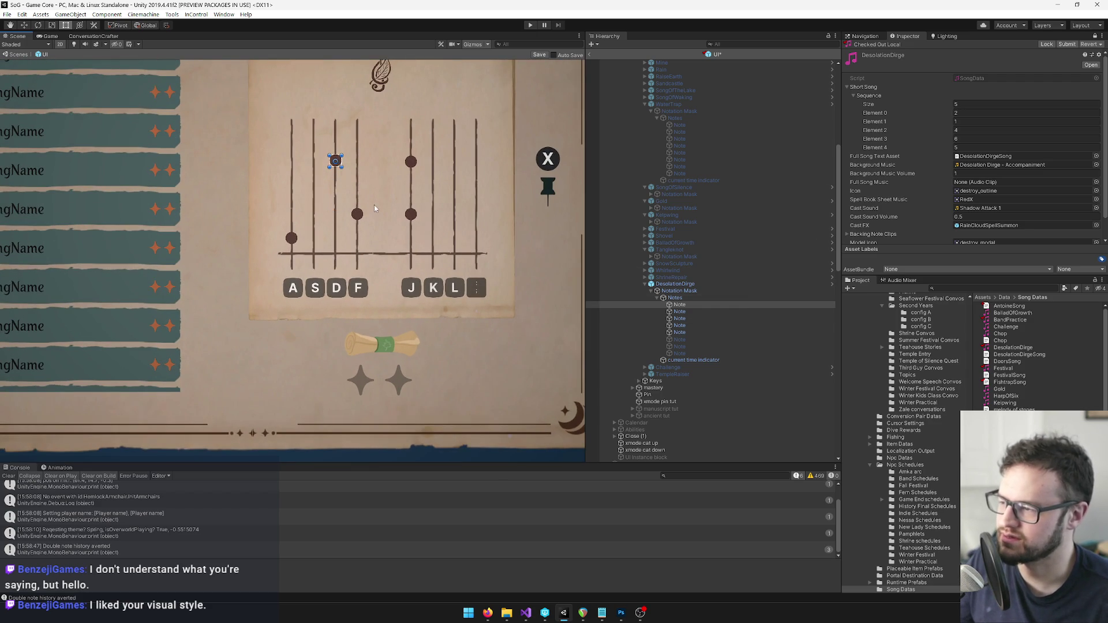
pyautogui.scroll(2, 373, 207)
pyautogui.moveTo(290, 184); pyautogui.dragTo(291, 276)
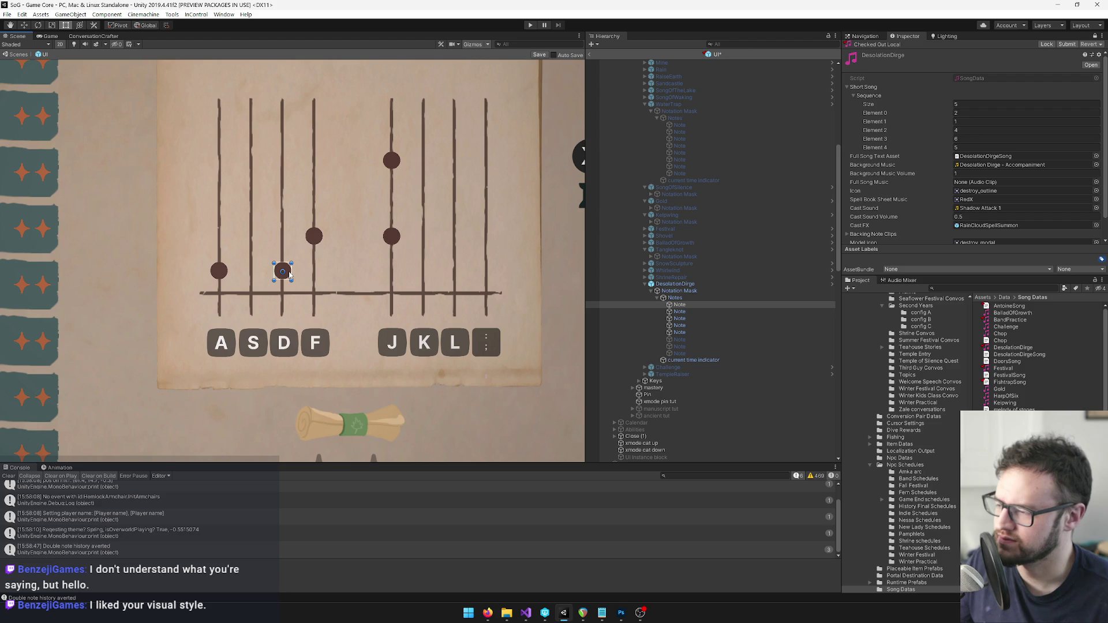
# Move the second note from the A column onto S and lower the J-column note.
pyautogui.click(689, 312)
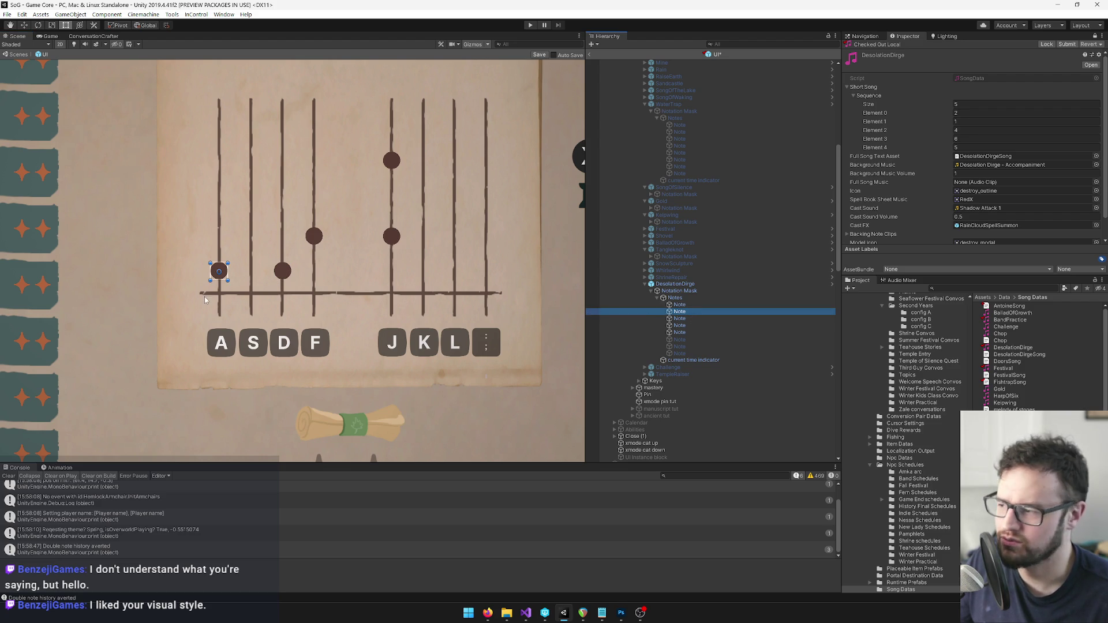
pyautogui.moveTo(223, 272); pyautogui.dragTo(258, 250)
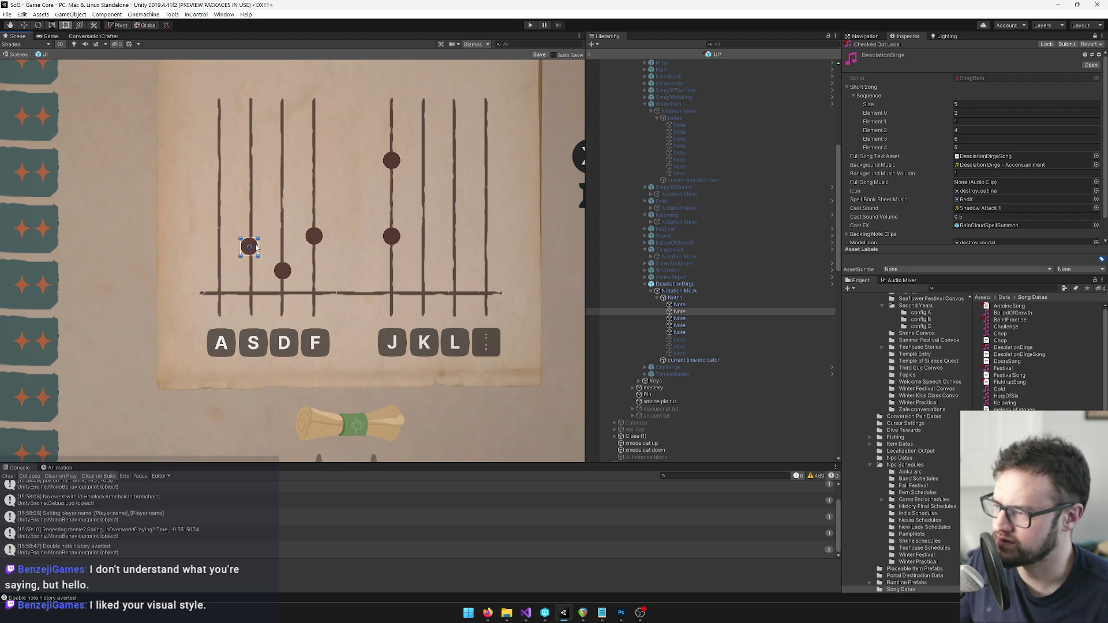
pyautogui.click(680, 318)
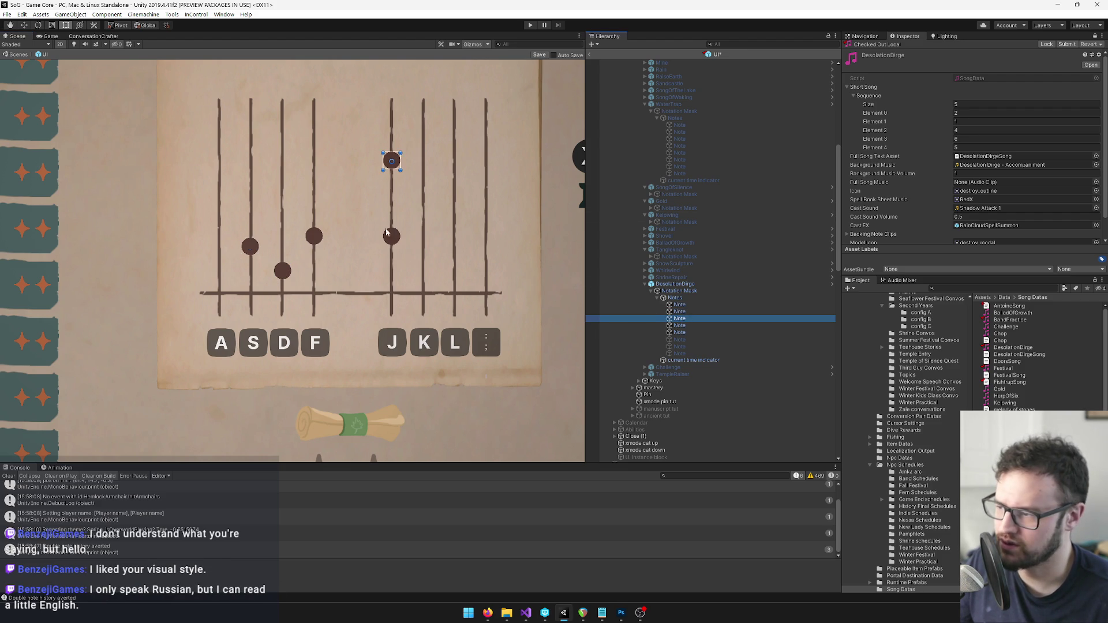
pyautogui.click(398, 168)
pyautogui.moveTo(398, 168); pyautogui.dragTo(397, 215)
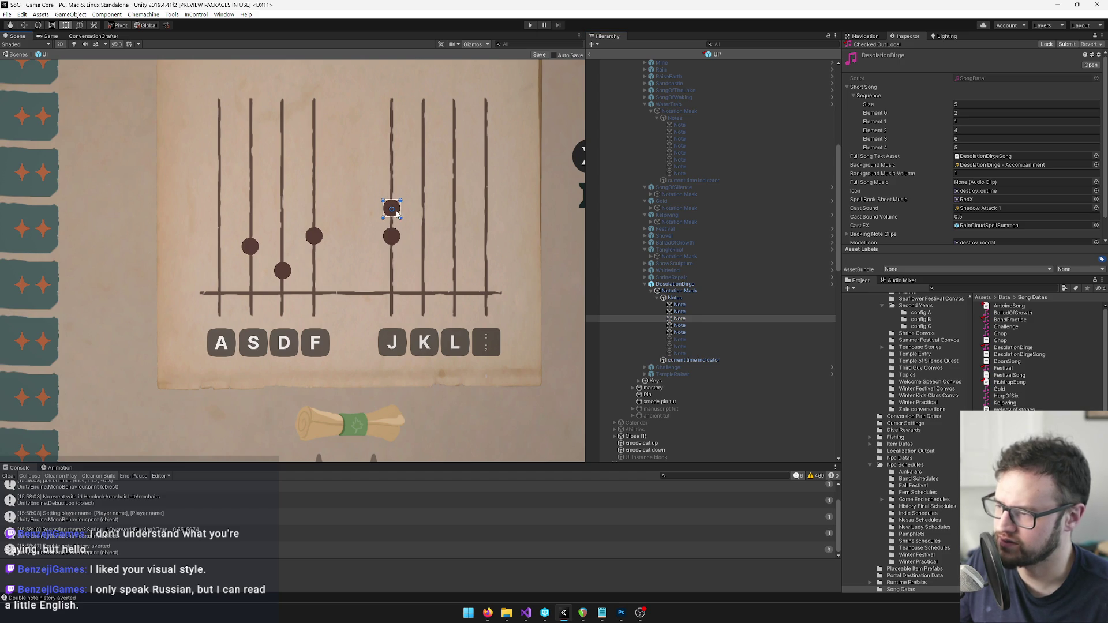
# Move the fourth note onto the L column and the fifth note onto the K column.
pyautogui.click(680, 326)
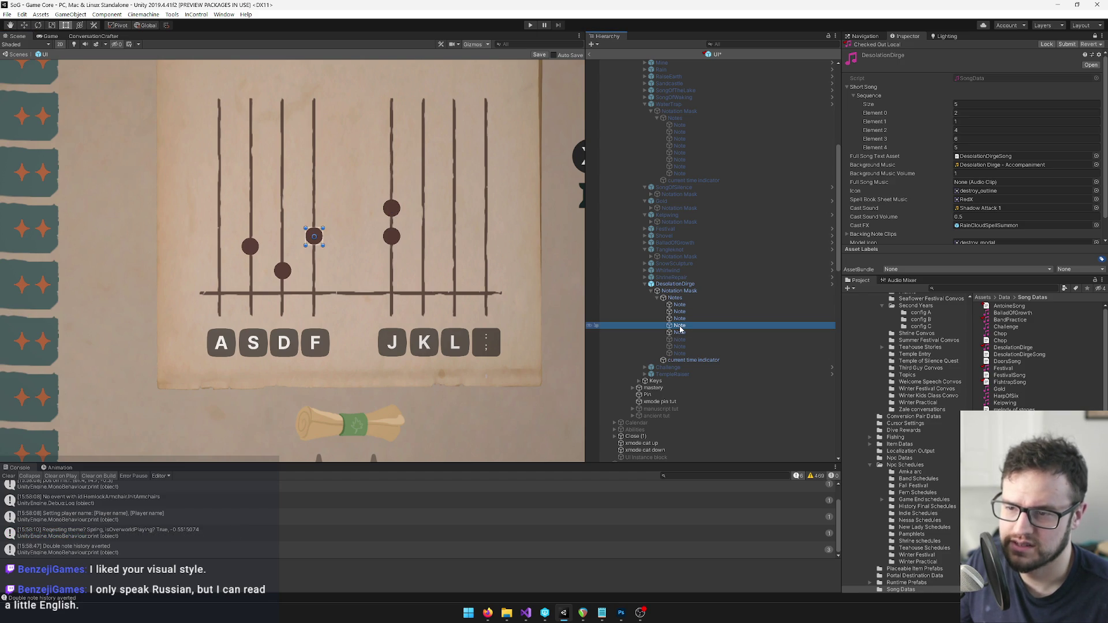
pyautogui.moveTo(315, 234)
pyautogui.mouseDown()
pyautogui.moveTo(454, 183)
pyautogui.moveTo(464, 168)
pyautogui.mouseUp()
pyautogui.click(684, 334)
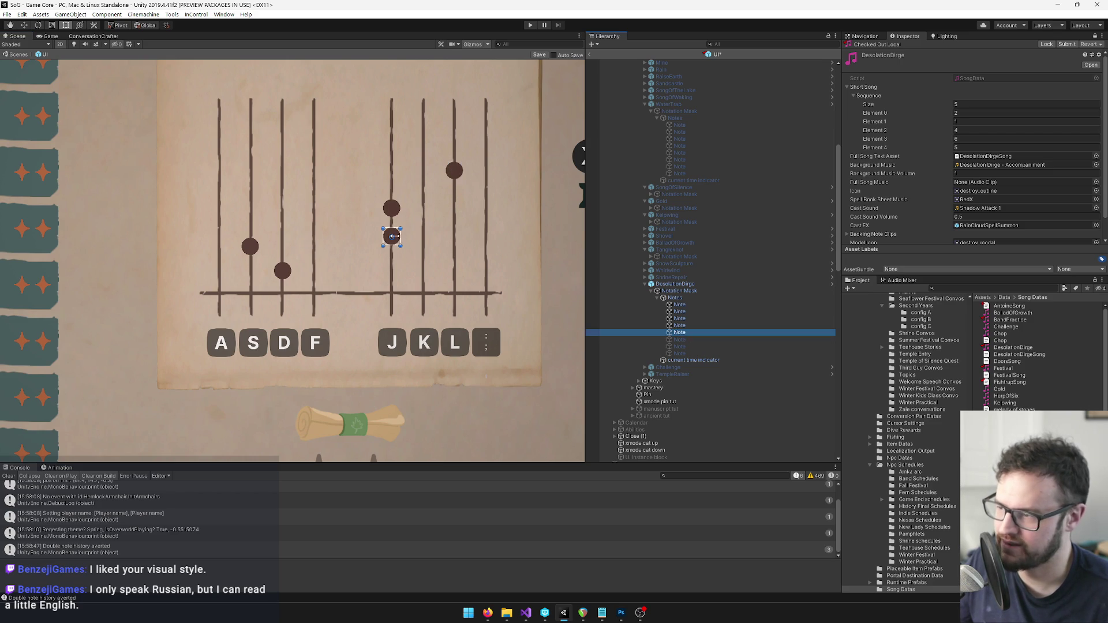
pyautogui.moveTo(396, 237); pyautogui.dragTo(429, 133)
pyautogui.scroll(-5, 454, 183)
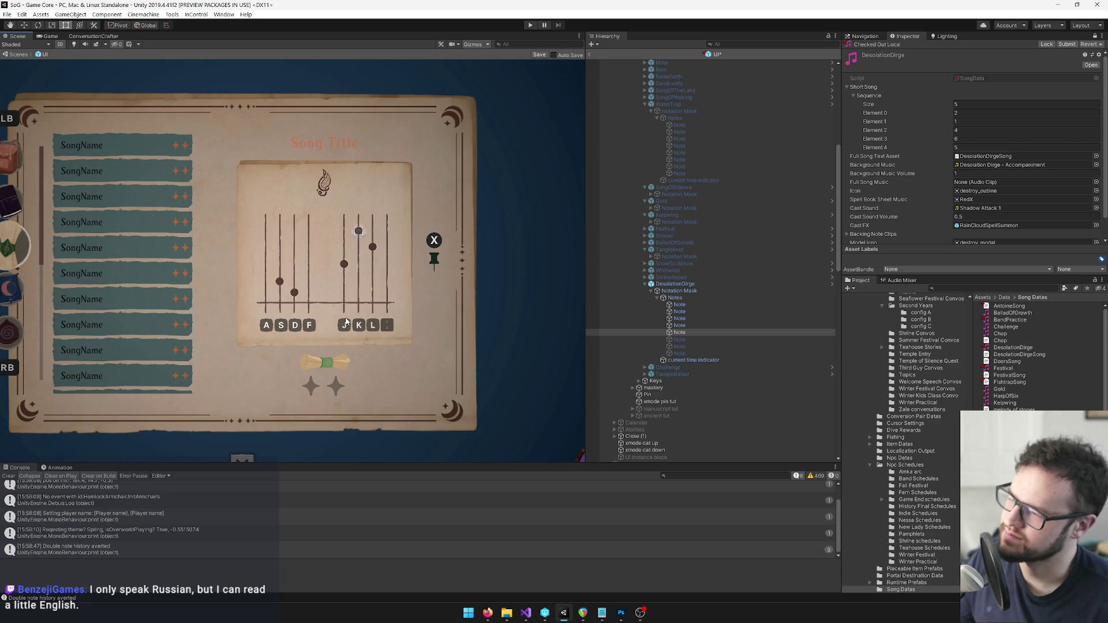
# Raise the J-line note slightly on the staff.
pyautogui.scroll(3, 358, 293)
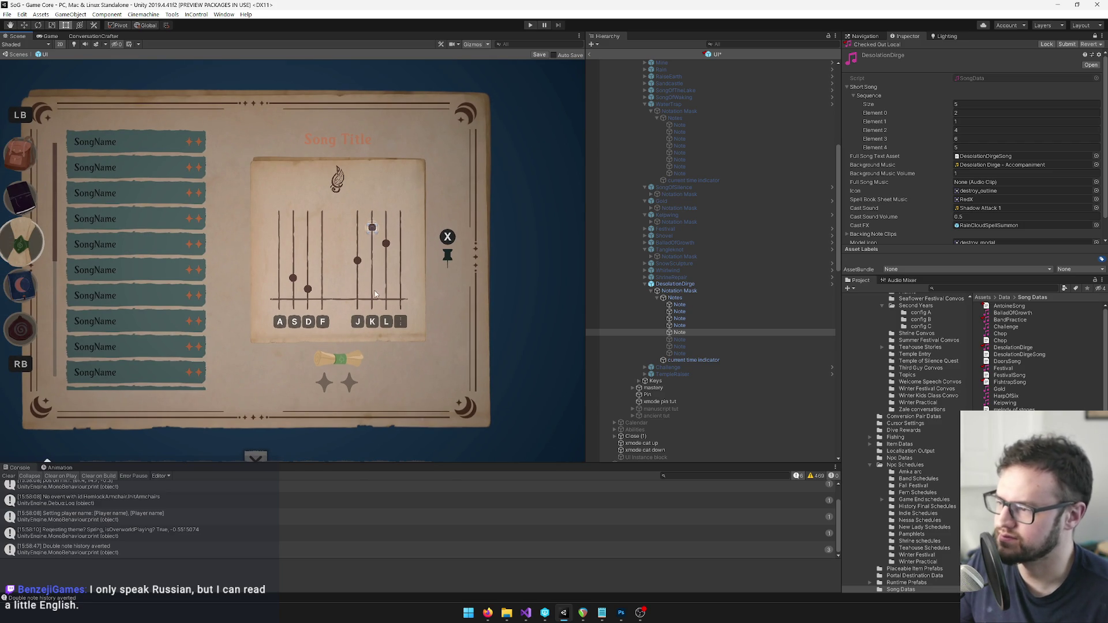
pyautogui.scroll(2, 378, 302)
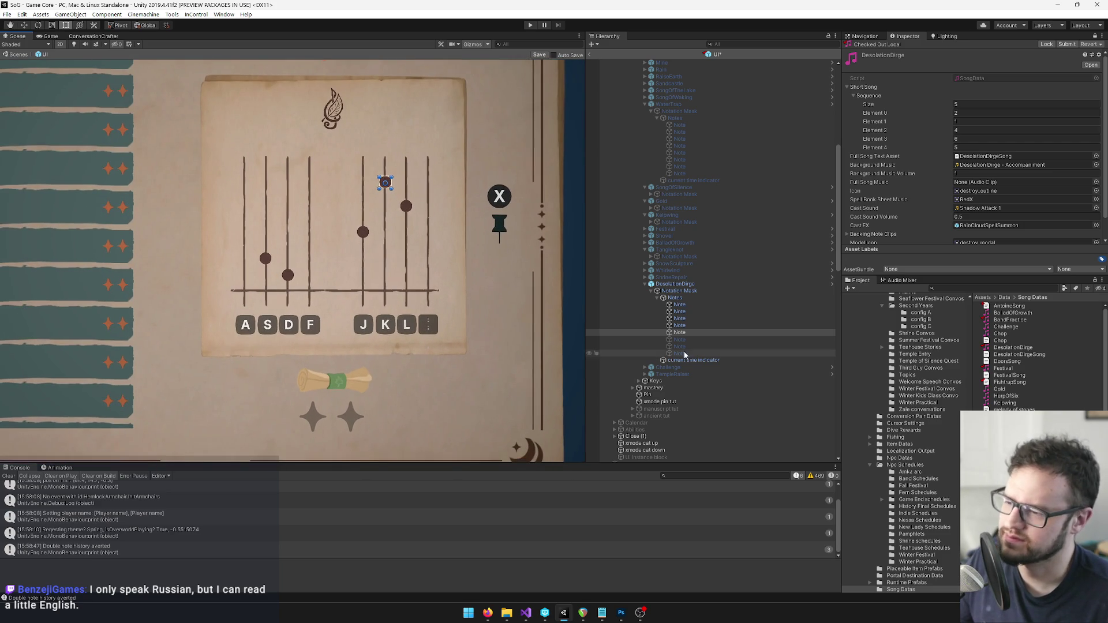
pyautogui.click(679, 325)
pyautogui.scroll(1, 412, 258)
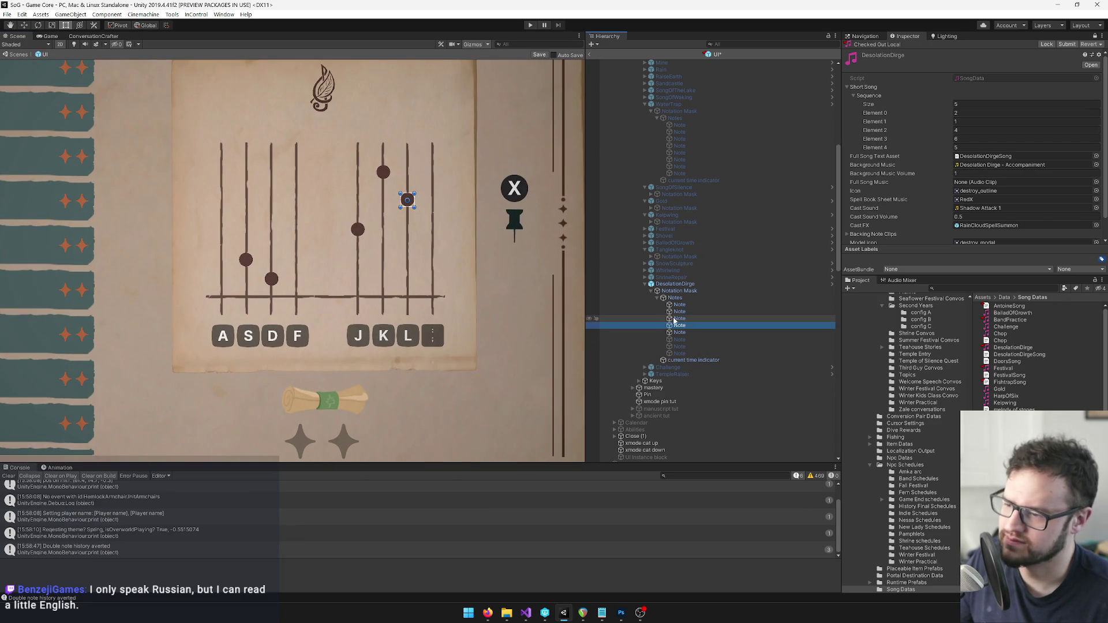
pyautogui.click(641, 318)
pyautogui.moveTo(361, 229); pyautogui.dragTo(361, 226)
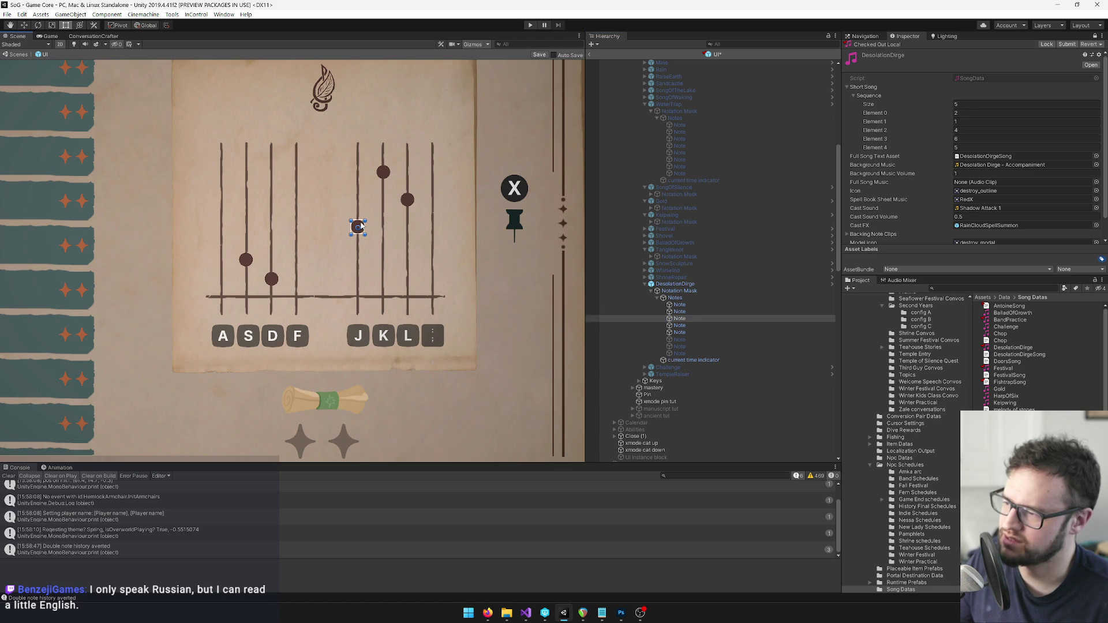
# Show the first note's Rect Transform in the Inspector and save the scene.
pyautogui.scroll(-1, 568, 319)
pyautogui.click(631, 306)
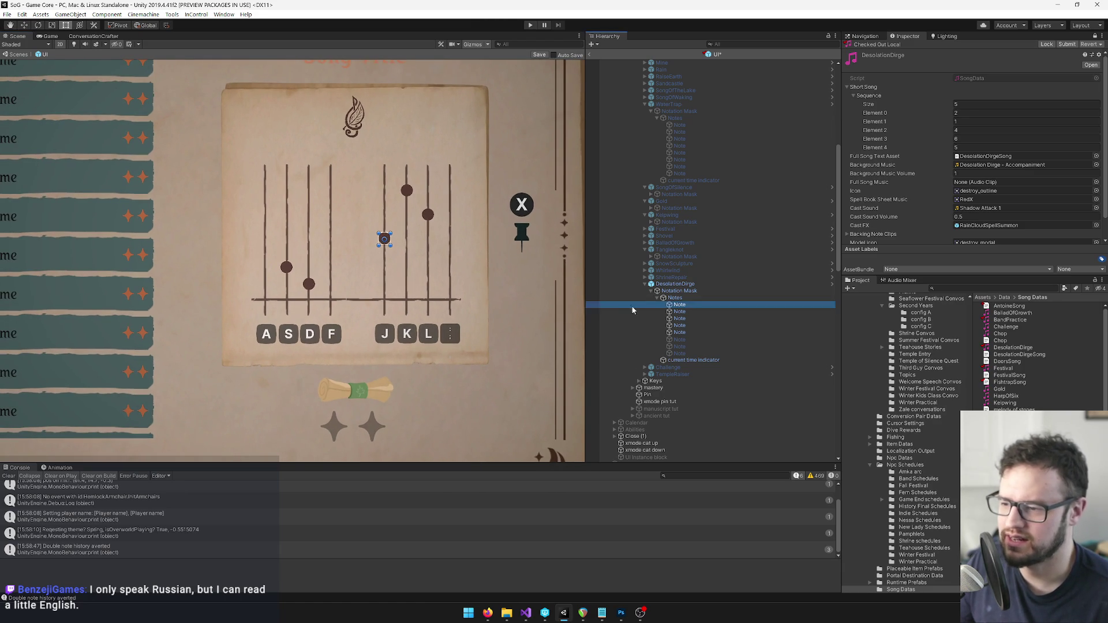
pyautogui.click(1094, 36)
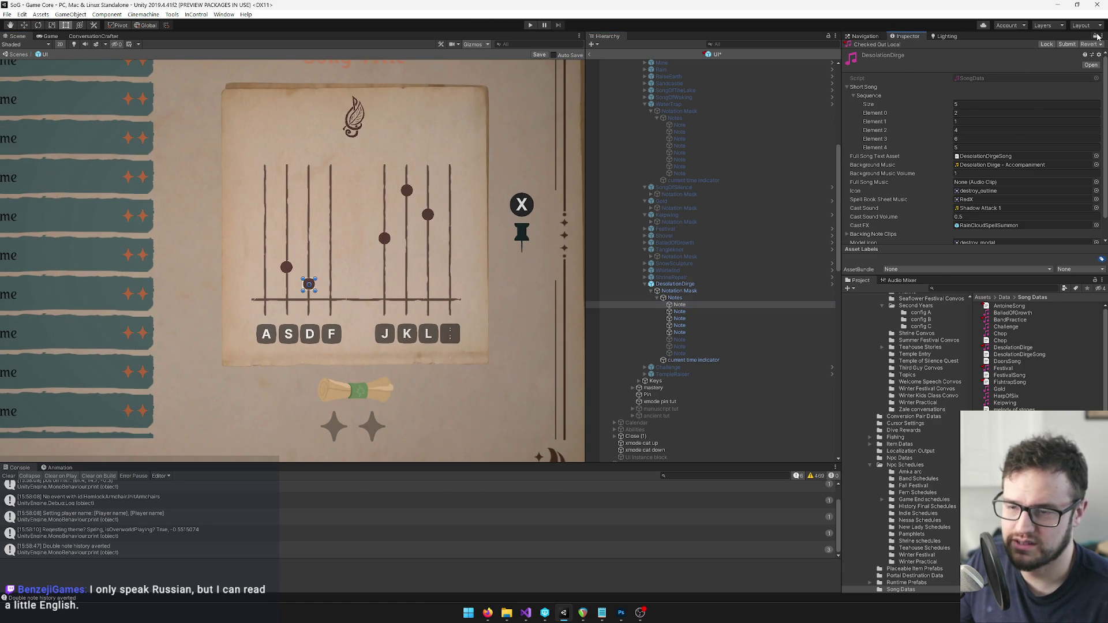
pyautogui.click(539, 55)
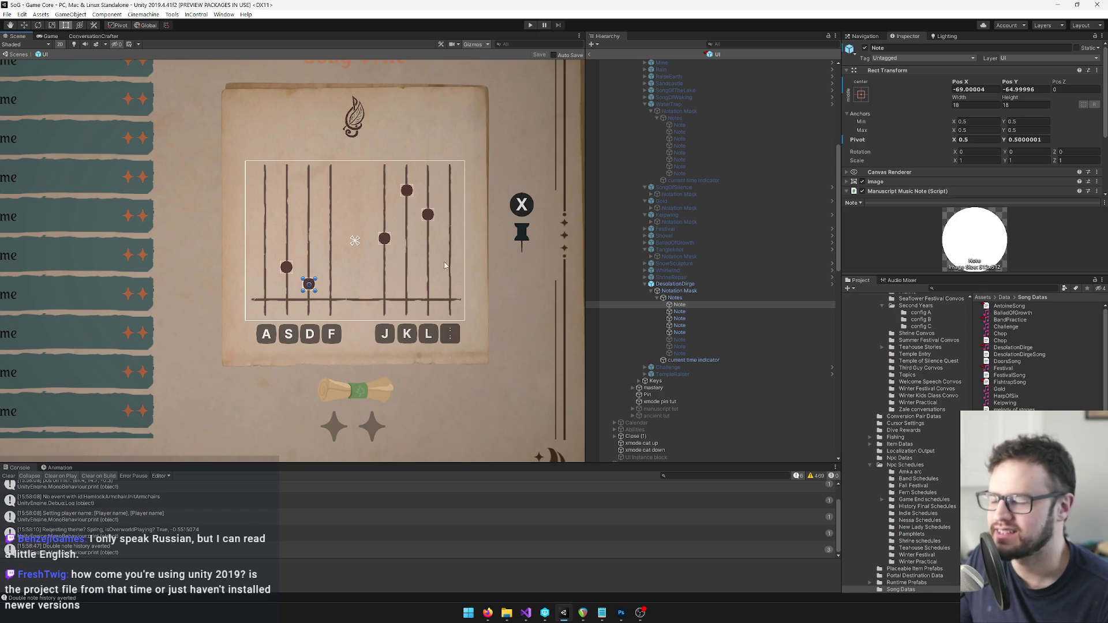
pyautogui.moveTo(442, 261); pyautogui.dragTo(478, 269)
pyautogui.scroll(3, 478, 269)
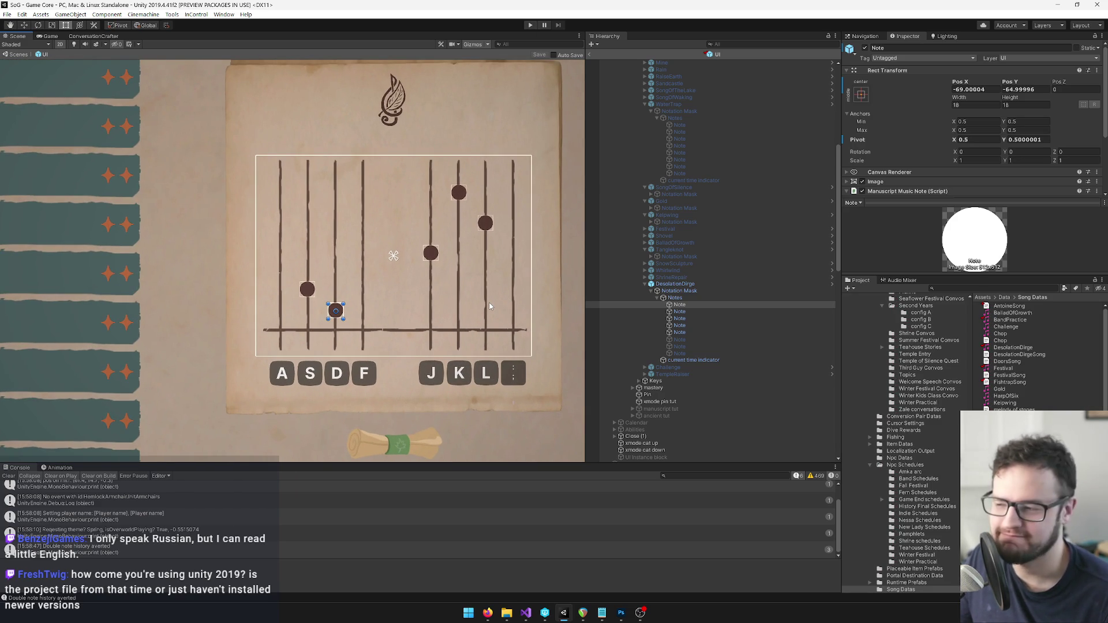
pyautogui.press('Right')
pyautogui.press('Up')
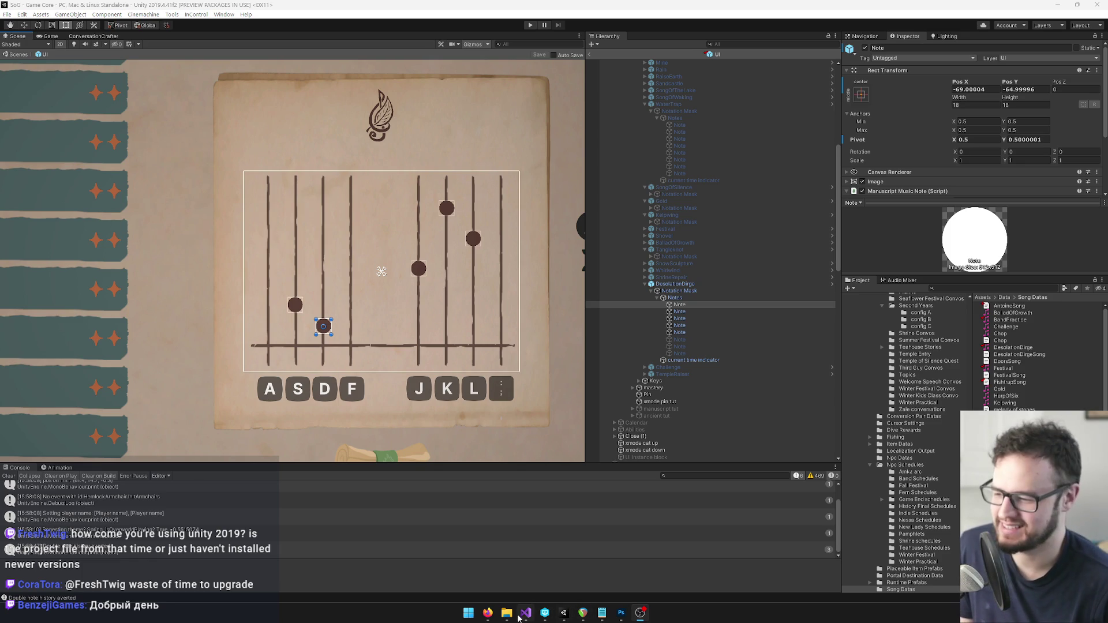
pyautogui.moveTo(487, 613)
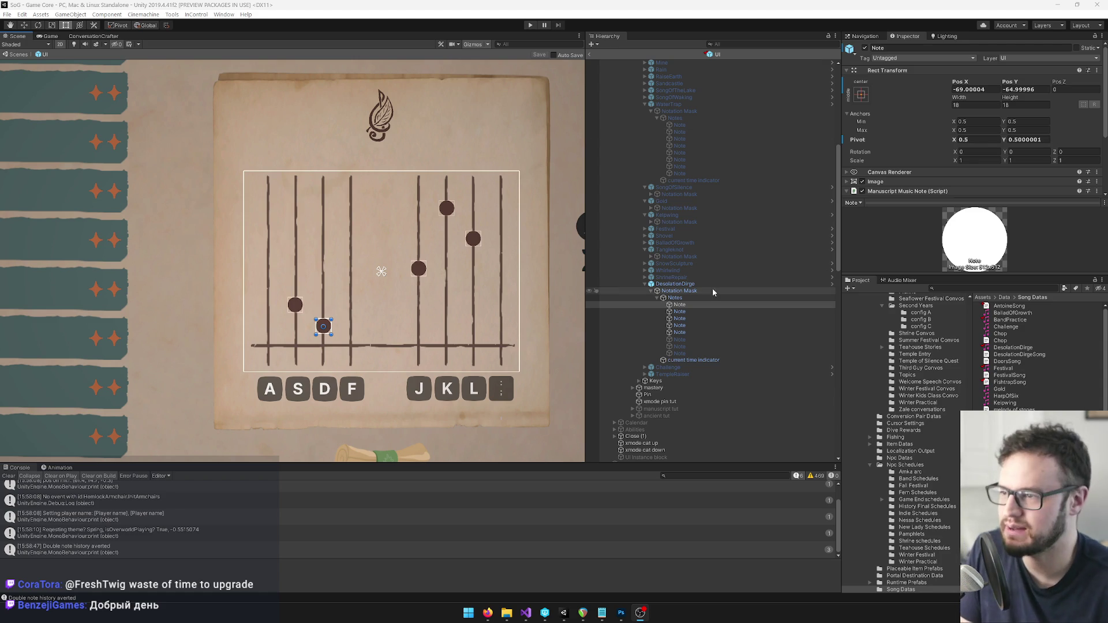
pyautogui.click(634, 4)
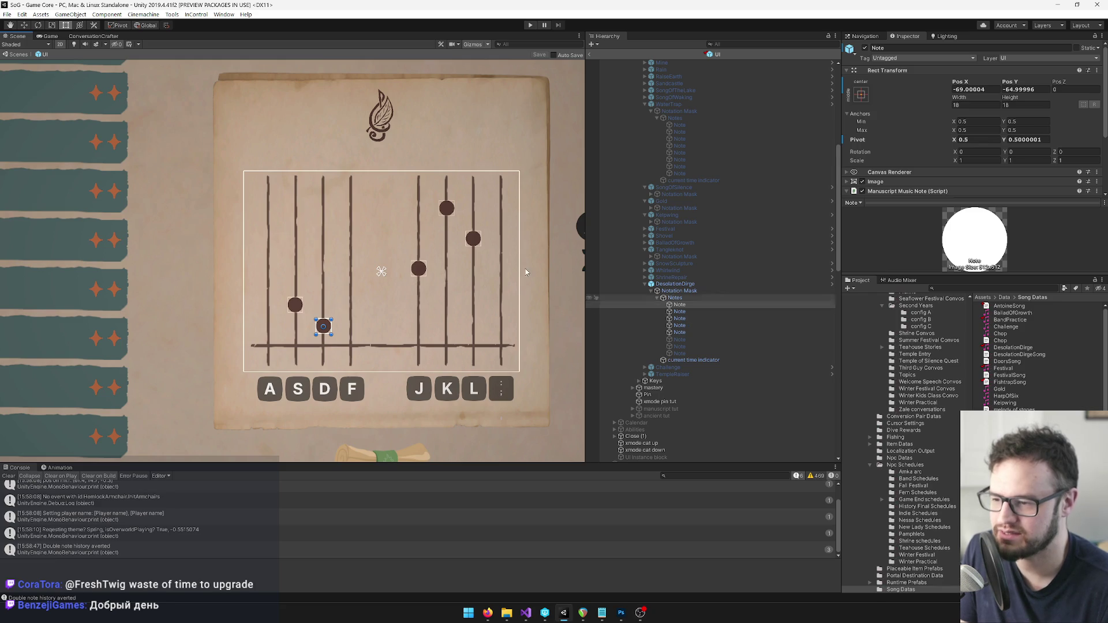
# Paste the copied song-book note position onto the first pinned Desolation Dirge note.
pyautogui.rightClick(900, 72)
pyautogui.press('Escape')
pyautogui.scroll(-10, 723, 317)
pyautogui.scroll(-15, 736, 322)
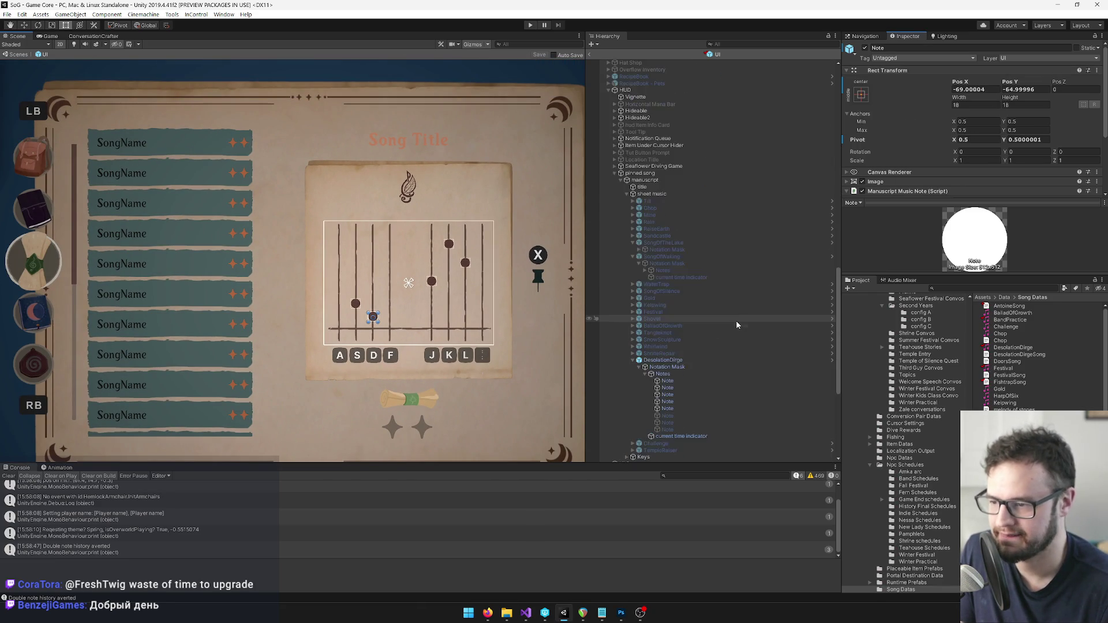
pyautogui.click(667, 381)
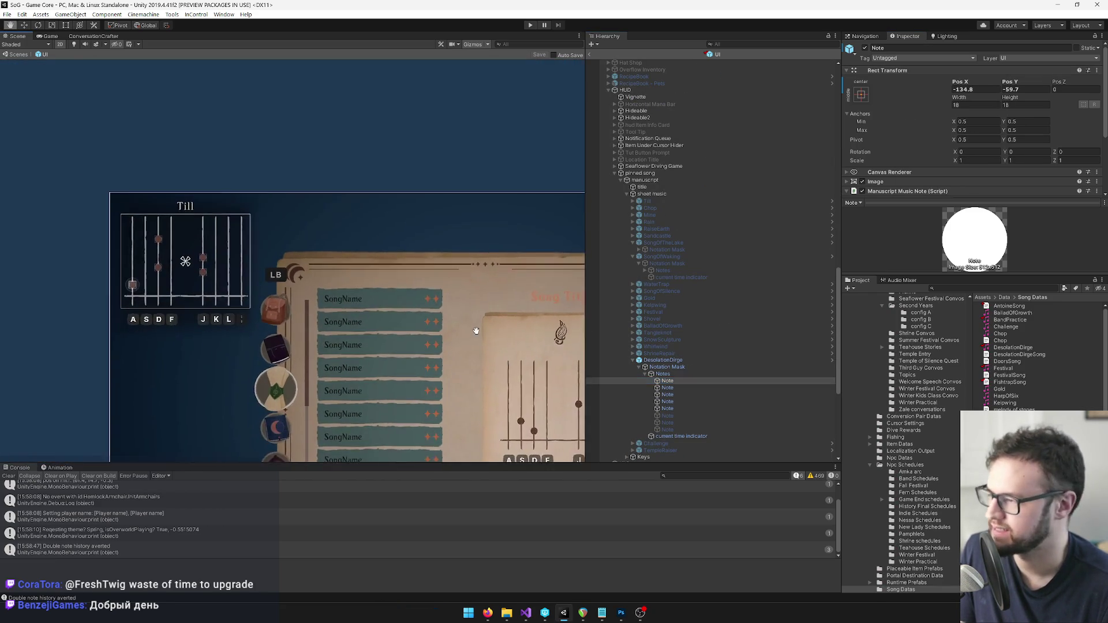
pyautogui.rightClick(890, 70)
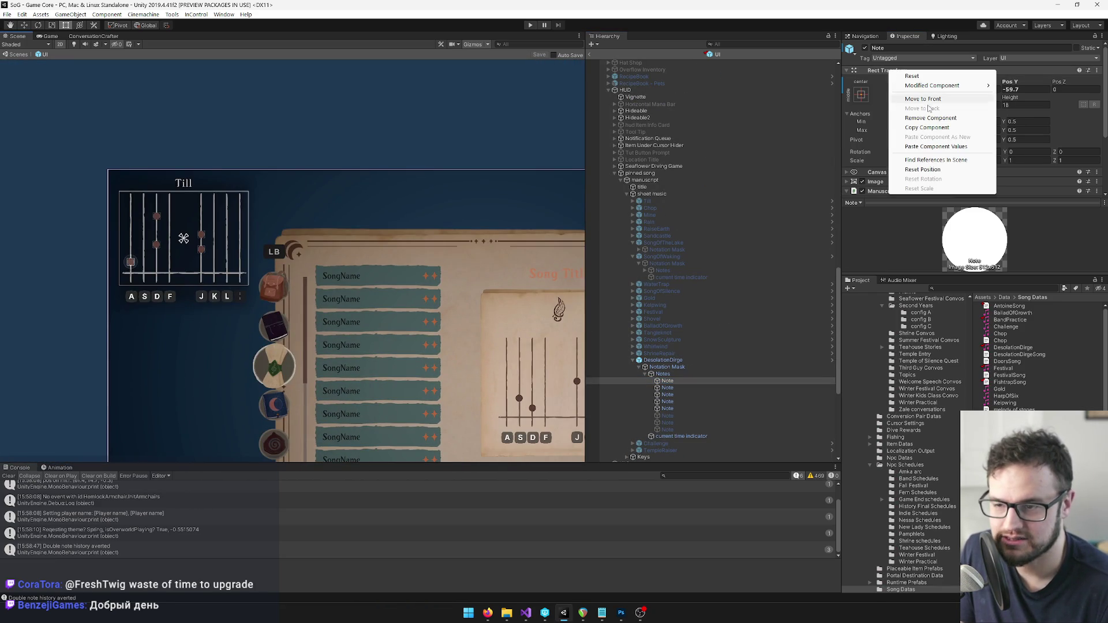
pyautogui.click(936, 147)
# Copy the second song-book note's Rect Transform and paste its values onto the matching pinned note.
pyautogui.scroll(6, 695, 347)
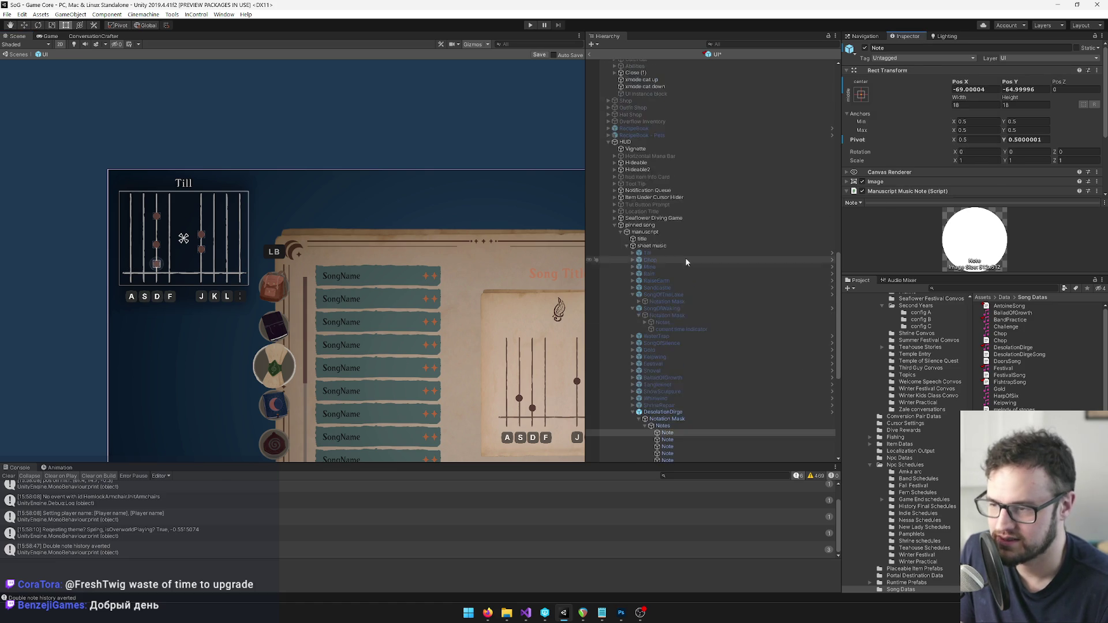
pyautogui.click(679, 78)
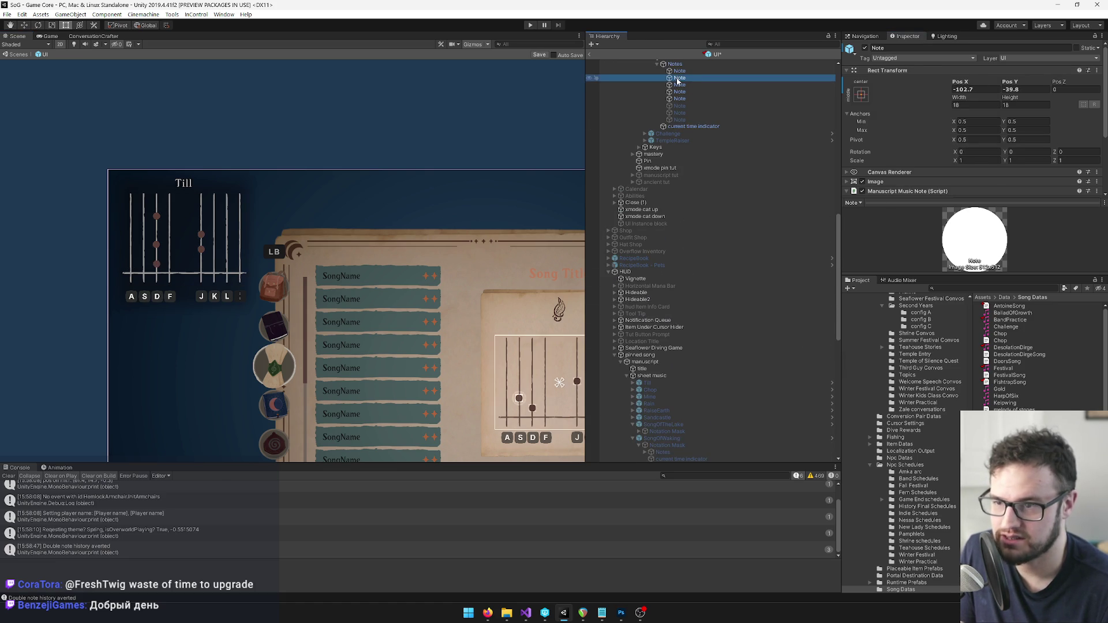
pyautogui.rightClick(898, 71)
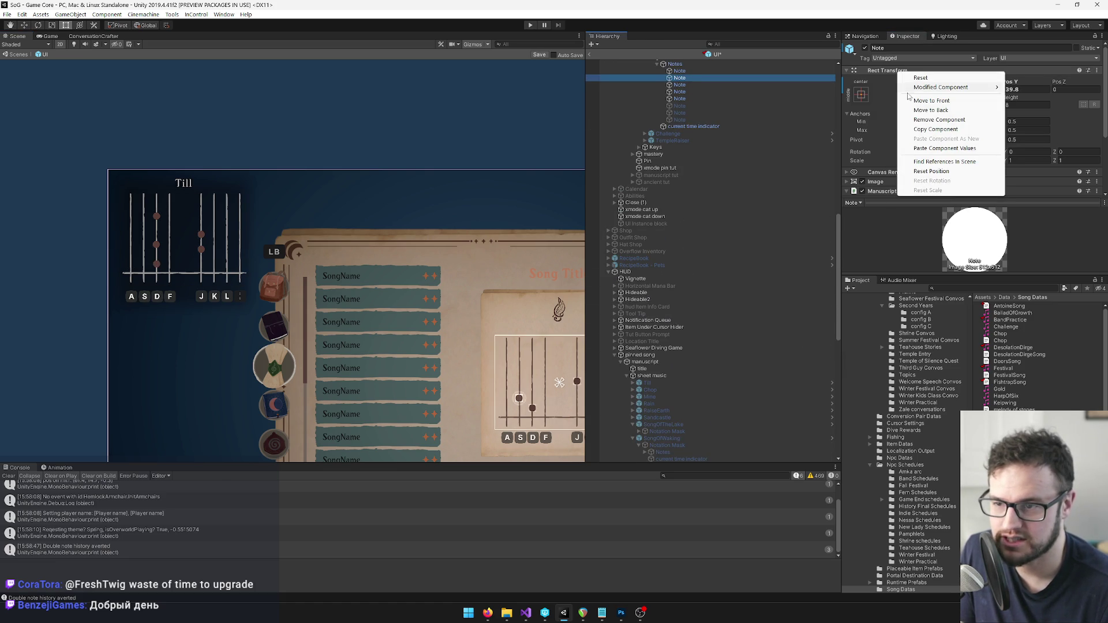
pyautogui.click(922, 128)
pyautogui.scroll(-7, 750, 242)
pyautogui.click(666, 362)
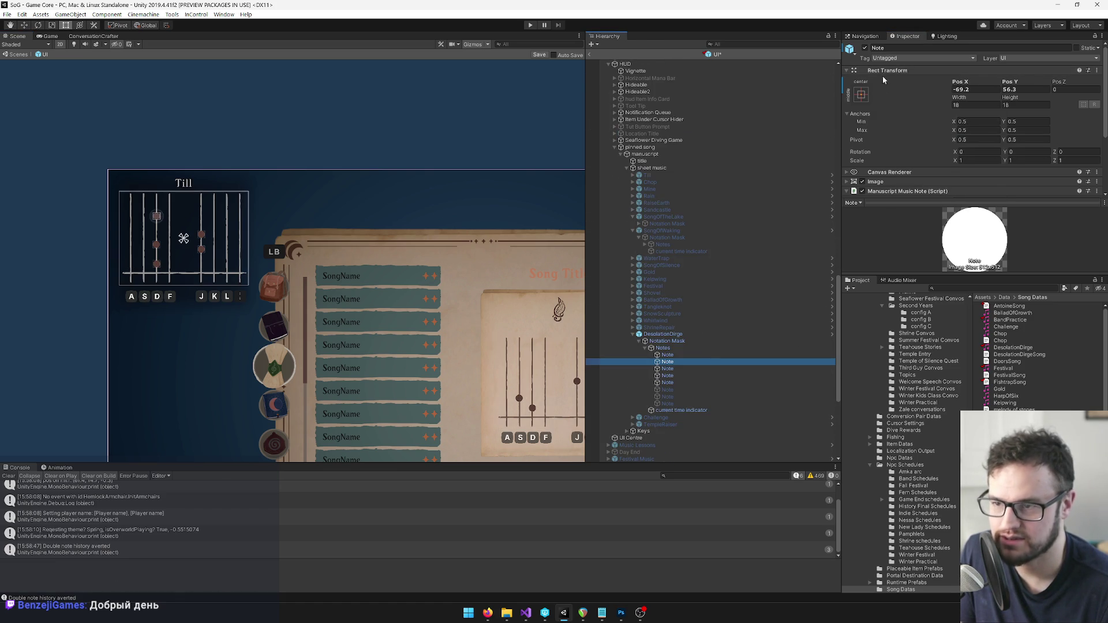
pyautogui.rightClick(885, 70)
pyautogui.click(914, 147)
# Transfer the third song-book note's position onto its pinned-song counterpart.
pyautogui.scroll(10, 705, 173)
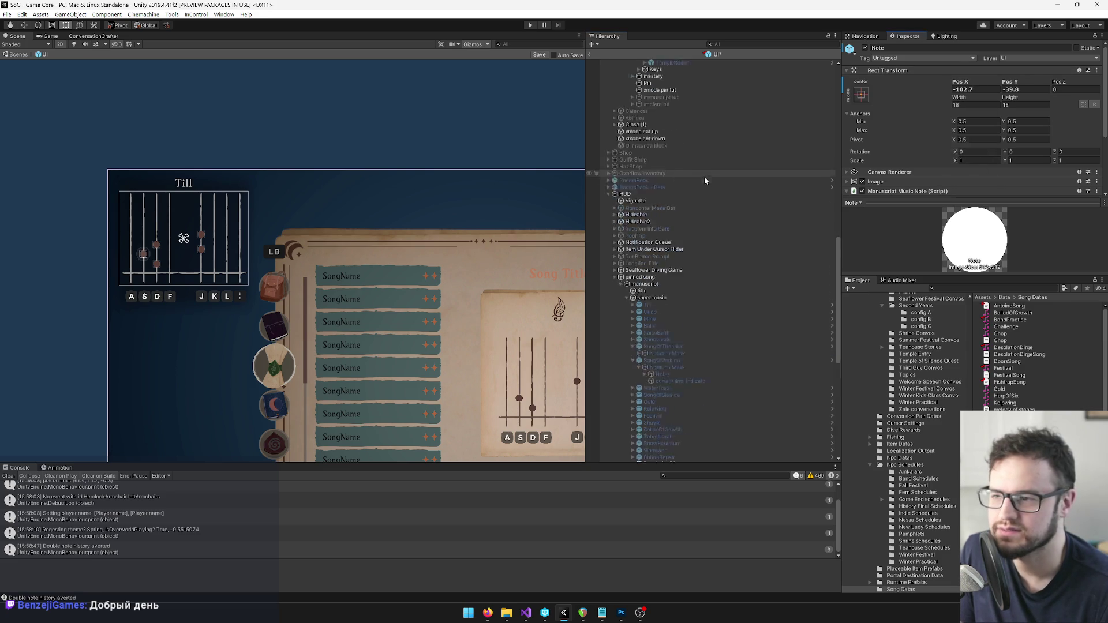
pyautogui.click(686, 164)
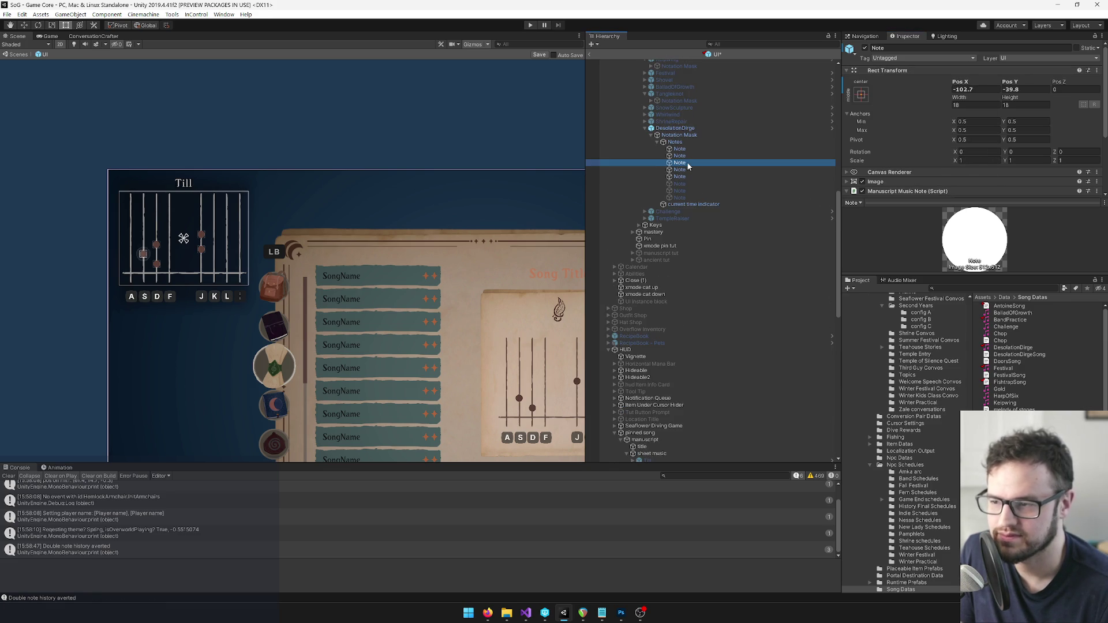
pyautogui.rightClick(885, 70)
pyautogui.click(912, 131)
pyautogui.scroll(-10, 680, 289)
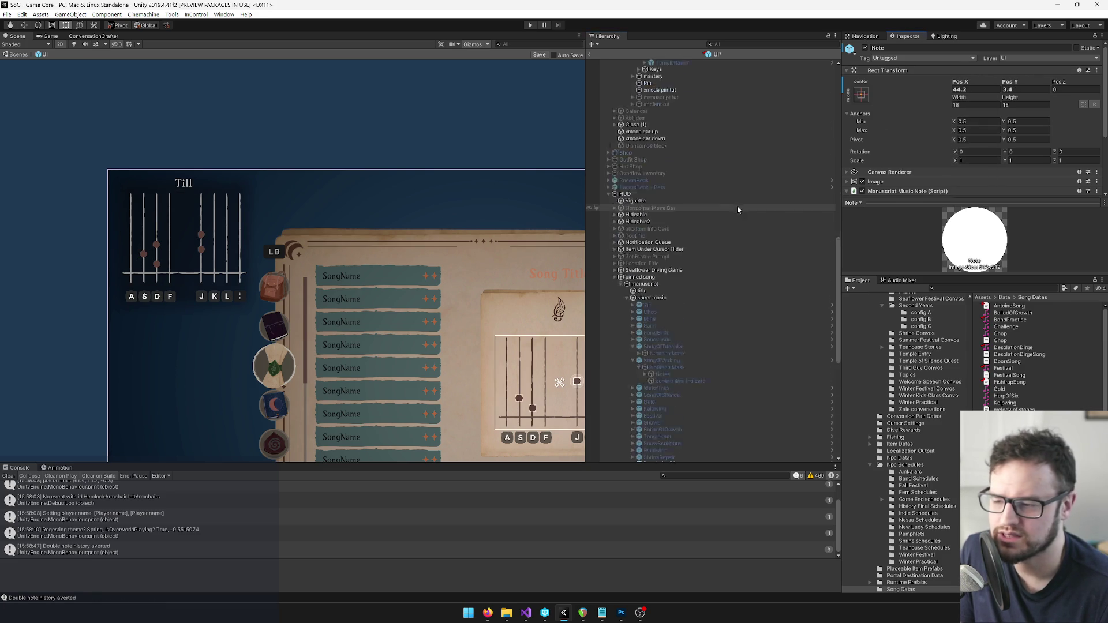
pyautogui.click(668, 369)
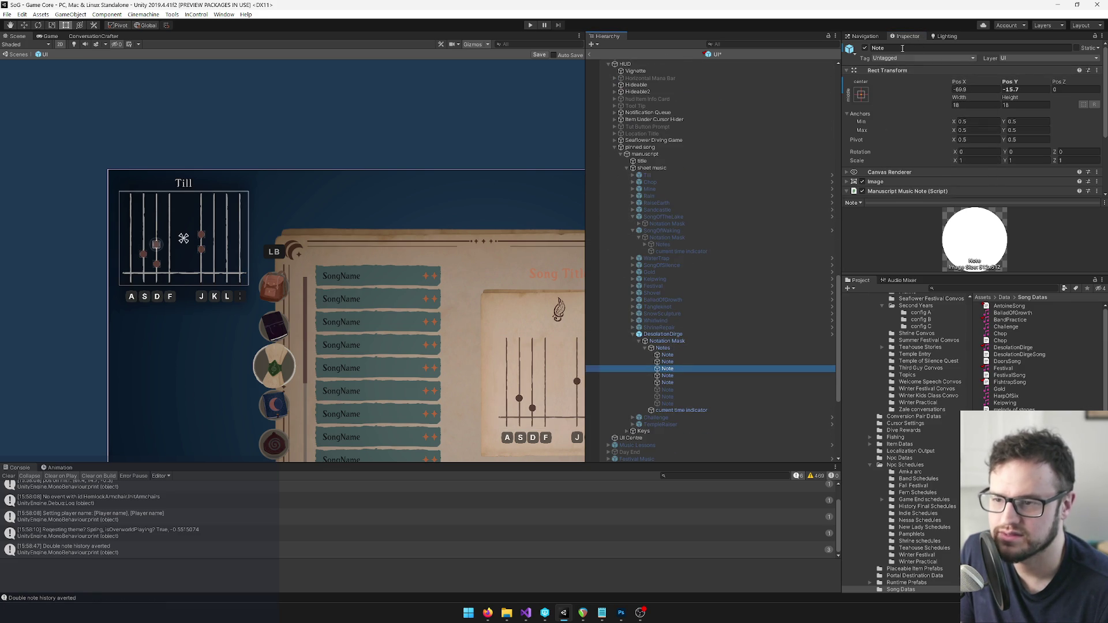
pyautogui.rightClick(888, 70)
pyautogui.click(922, 147)
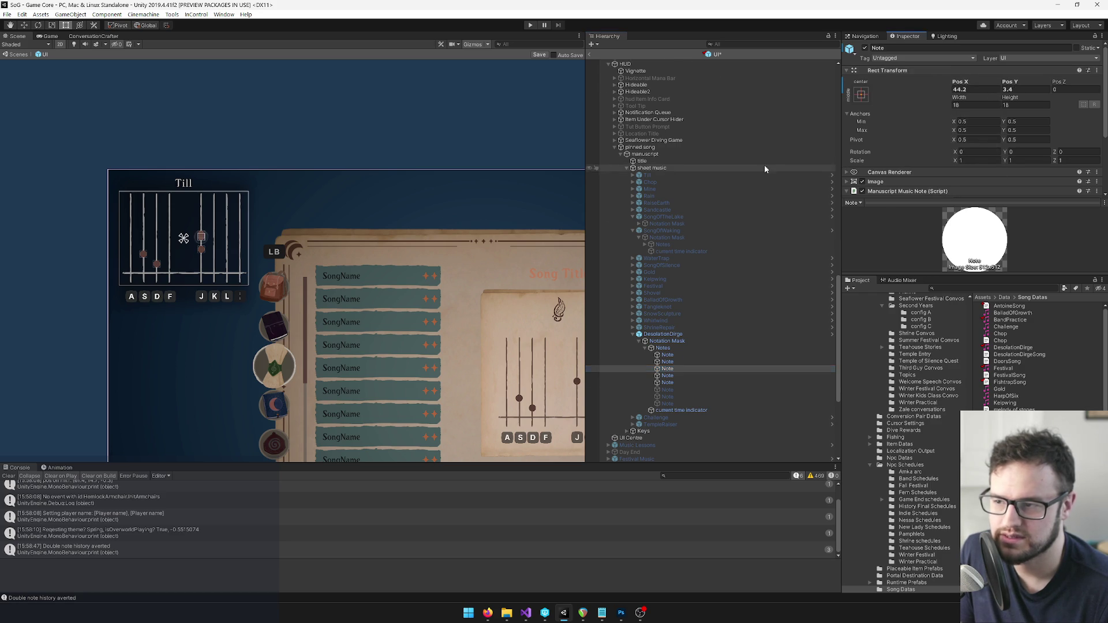
# Copy the fourth song-book note's position and paste it onto the corresponding pinned note.
pyautogui.scroll(8, 684, 149)
pyautogui.click(681, 150)
pyautogui.rightClick(888, 71)
pyautogui.click(923, 129)
pyautogui.scroll(-9, 702, 160)
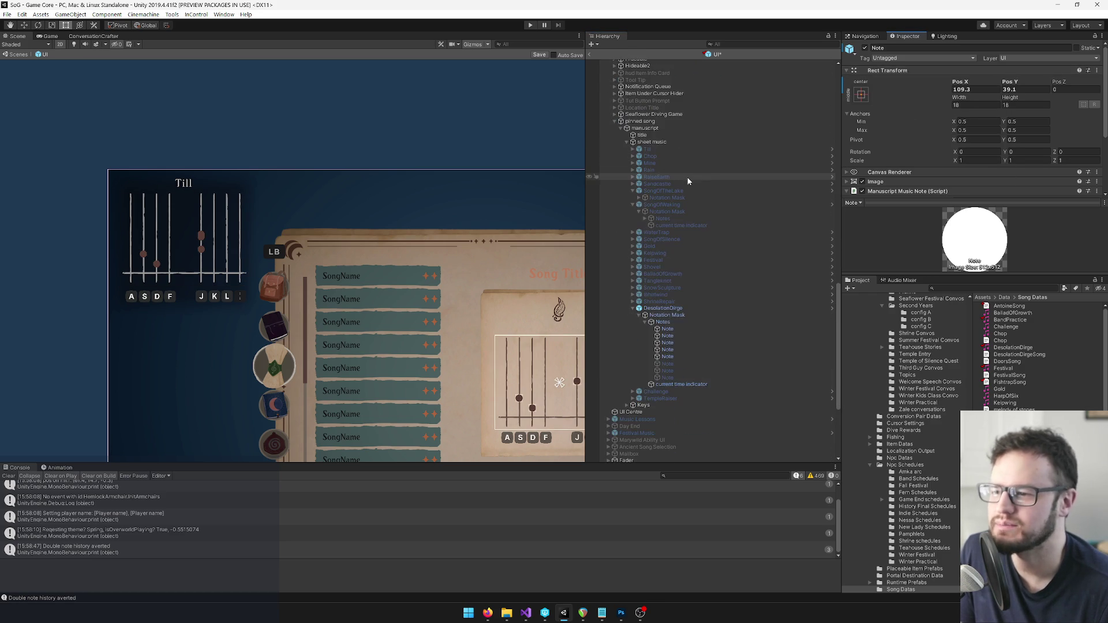
pyautogui.click(670, 350)
pyautogui.rightClick(885, 71)
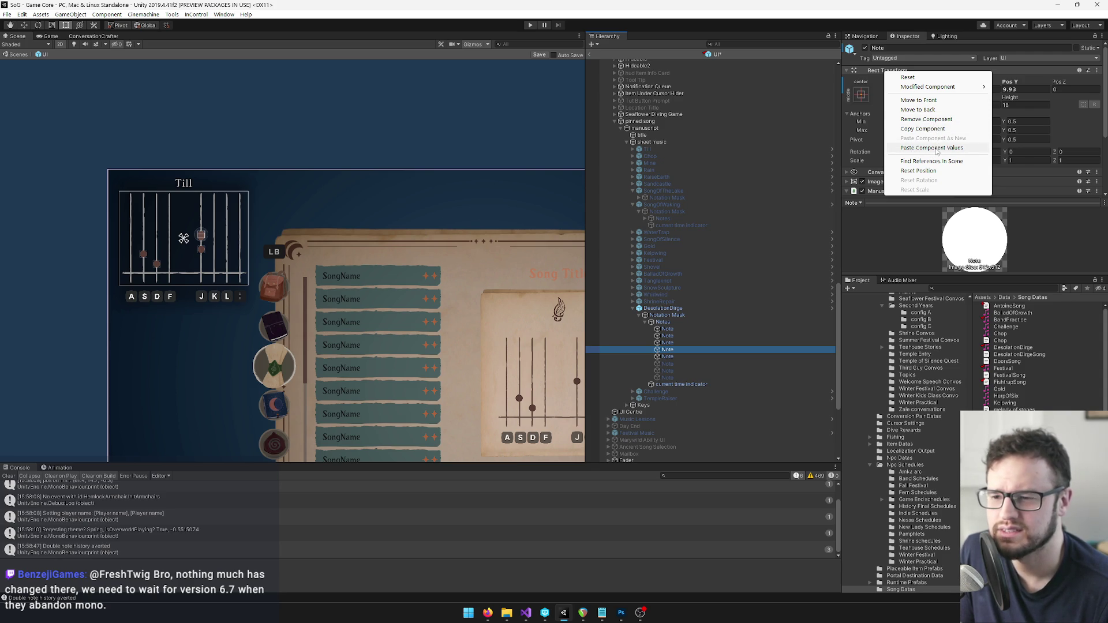
pyautogui.click(932, 149)
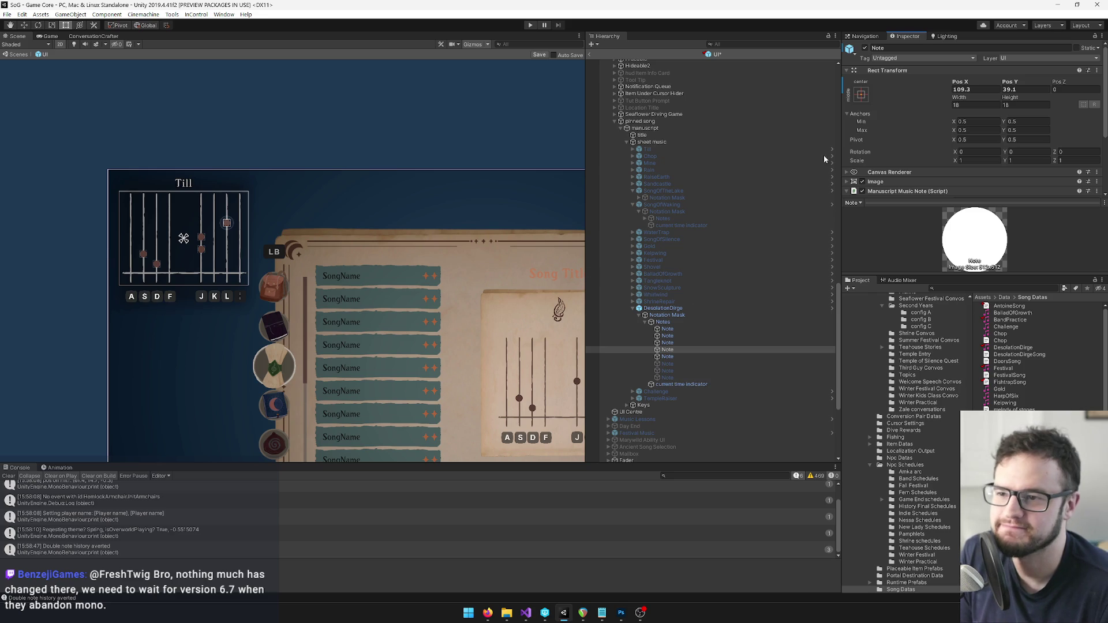
# Copy a lower song-book note's Rect Transform values onto the last matching pinned-song note.
pyautogui.scroll(10, 677, 176)
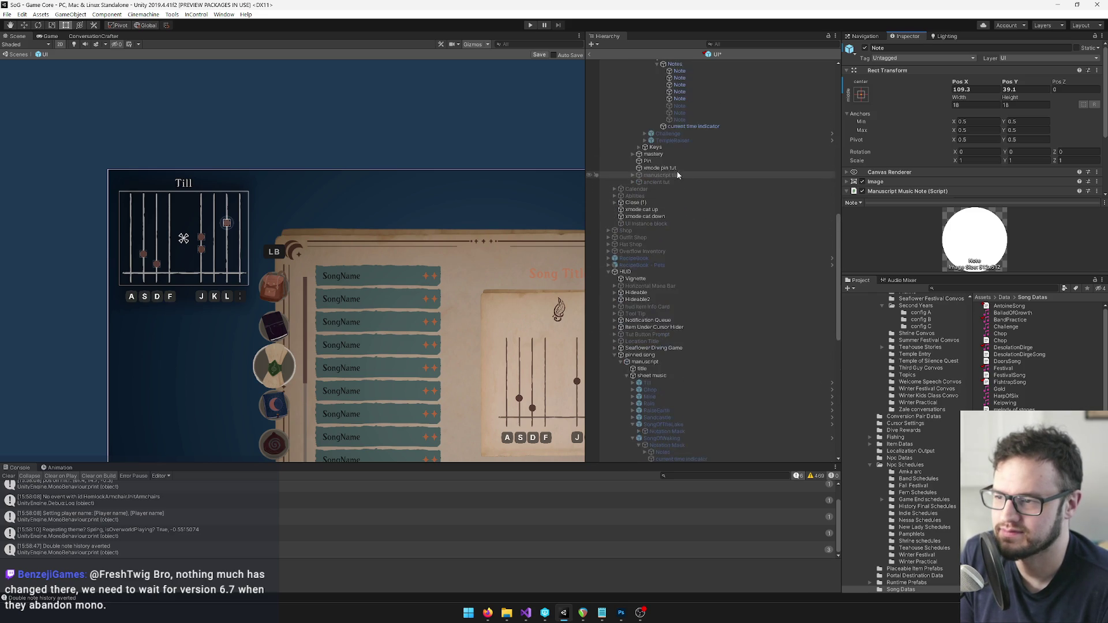
pyautogui.scroll(1, 677, 176)
pyautogui.click(679, 110)
pyautogui.click(679, 124)
pyautogui.rightClick(897, 71)
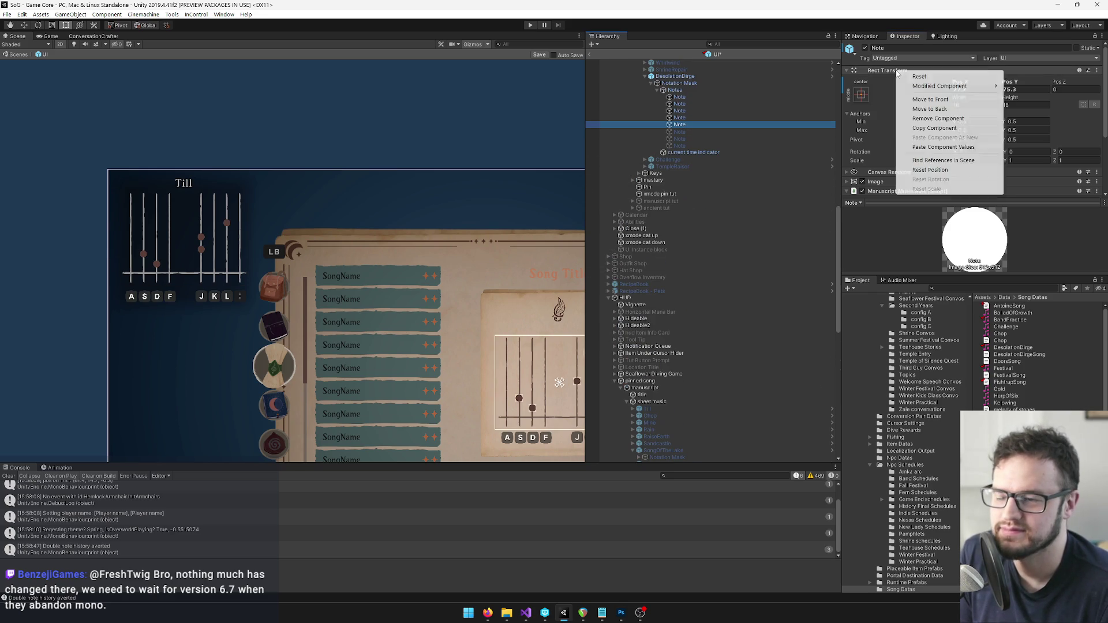
pyautogui.click(934, 129)
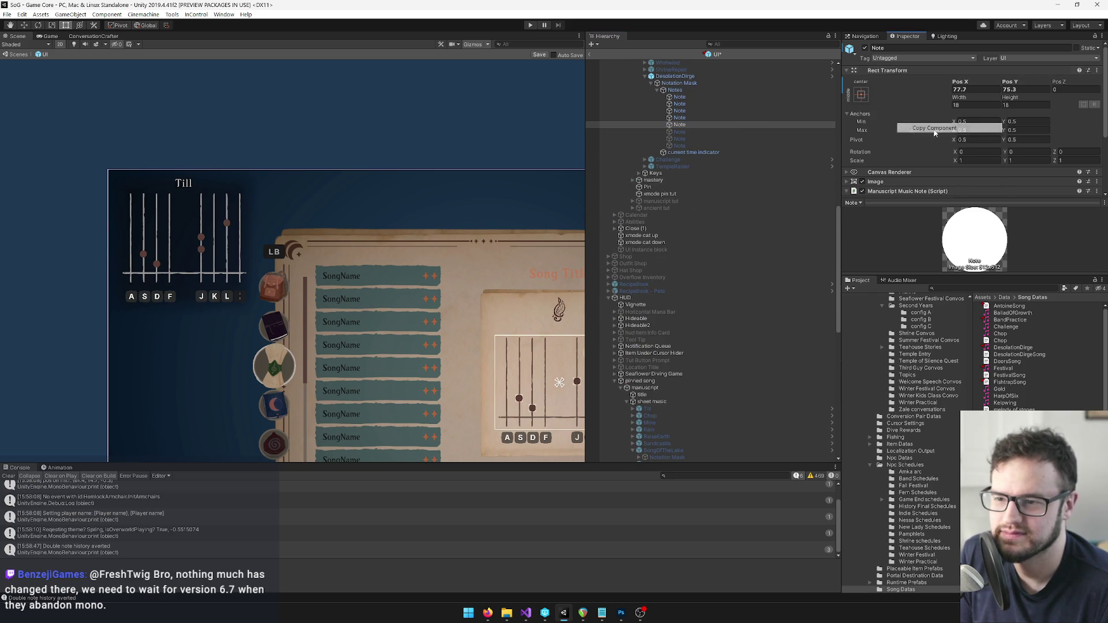
pyautogui.scroll(-10, 729, 144)
pyautogui.click(669, 383)
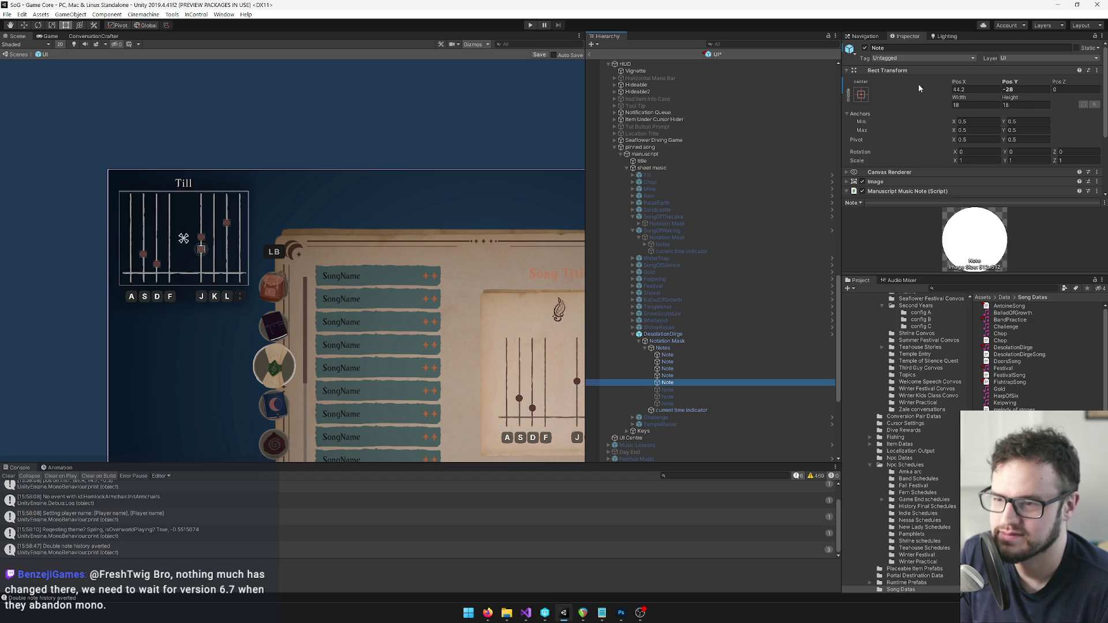
pyautogui.rightClick(903, 71)
pyautogui.click(923, 140)
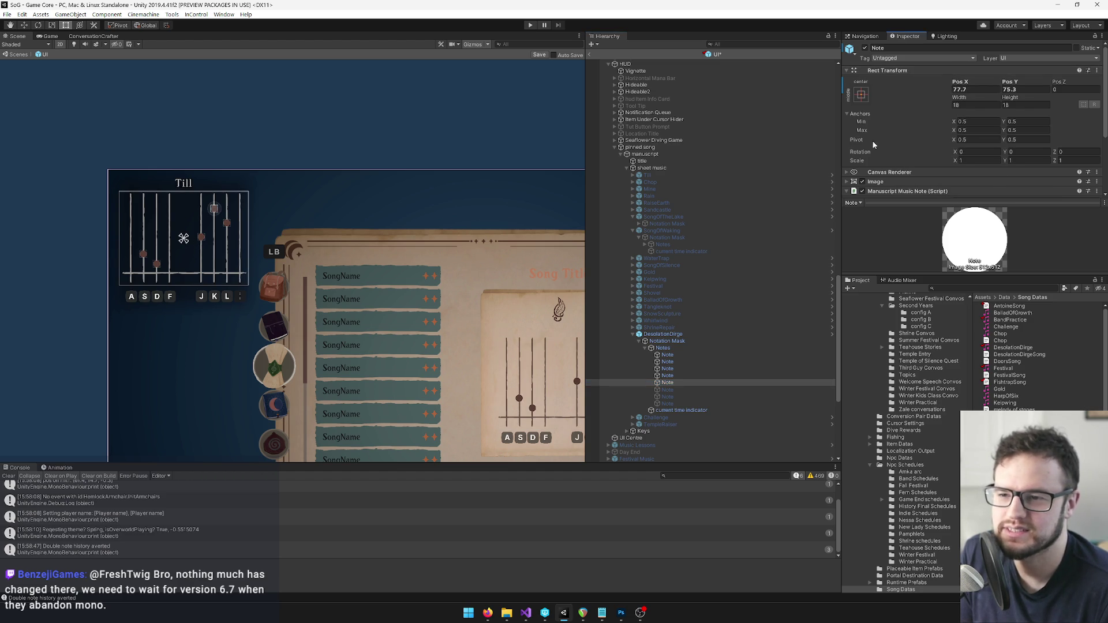
# Deactivate the pinned song's DesolationDirge sheet music.
pyautogui.moveTo(298, 250); pyautogui.dragTo(319, 173)
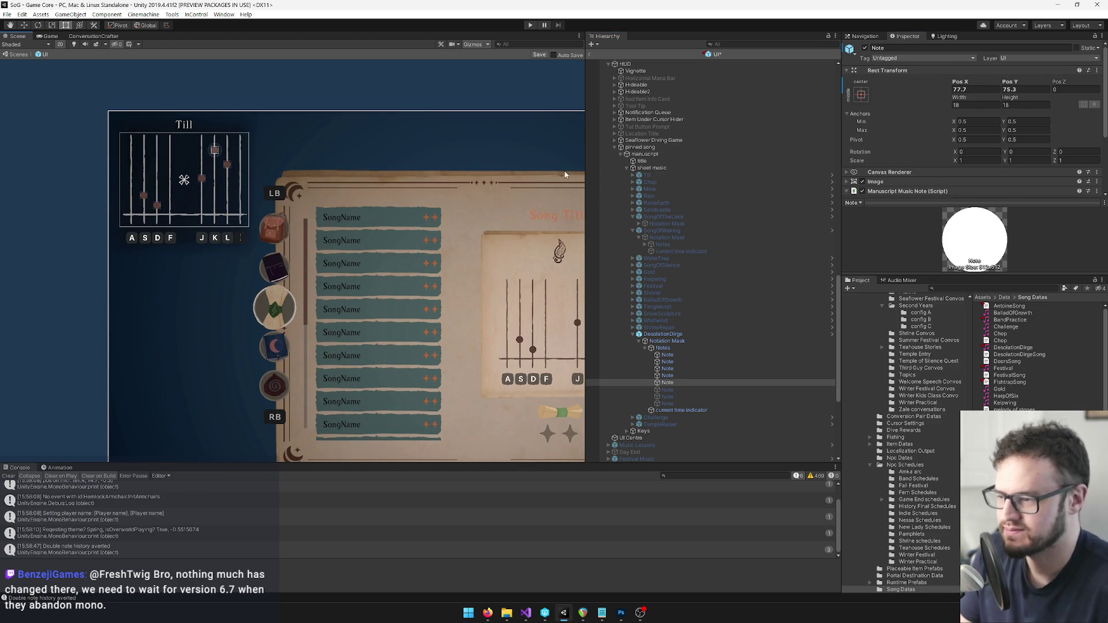
pyautogui.scroll(-3, 750, 336)
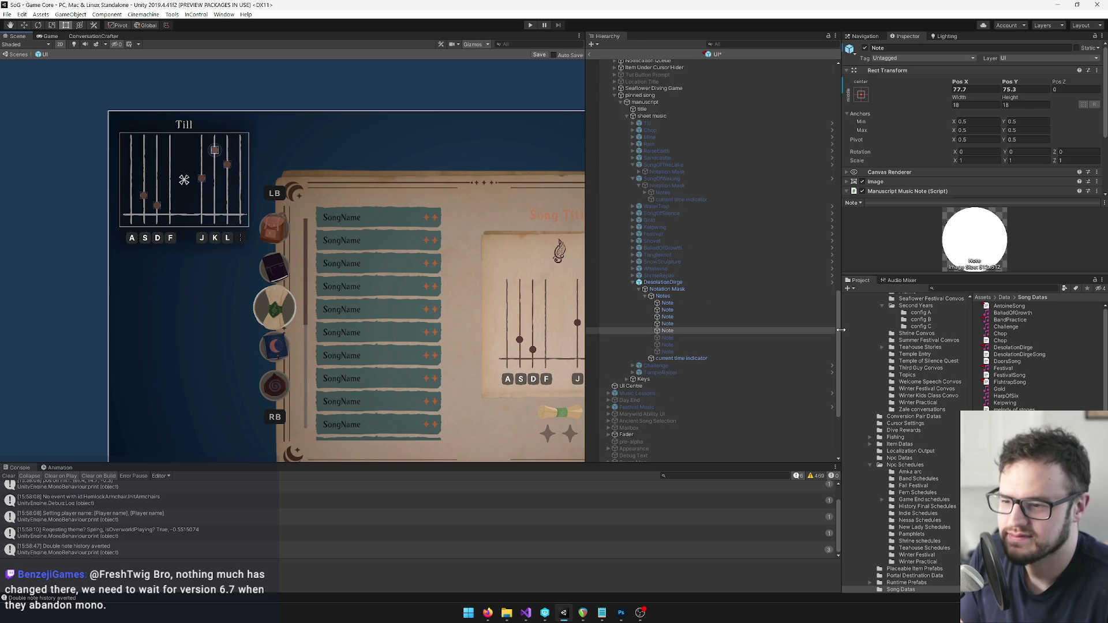
pyautogui.scroll(2, 255, 188)
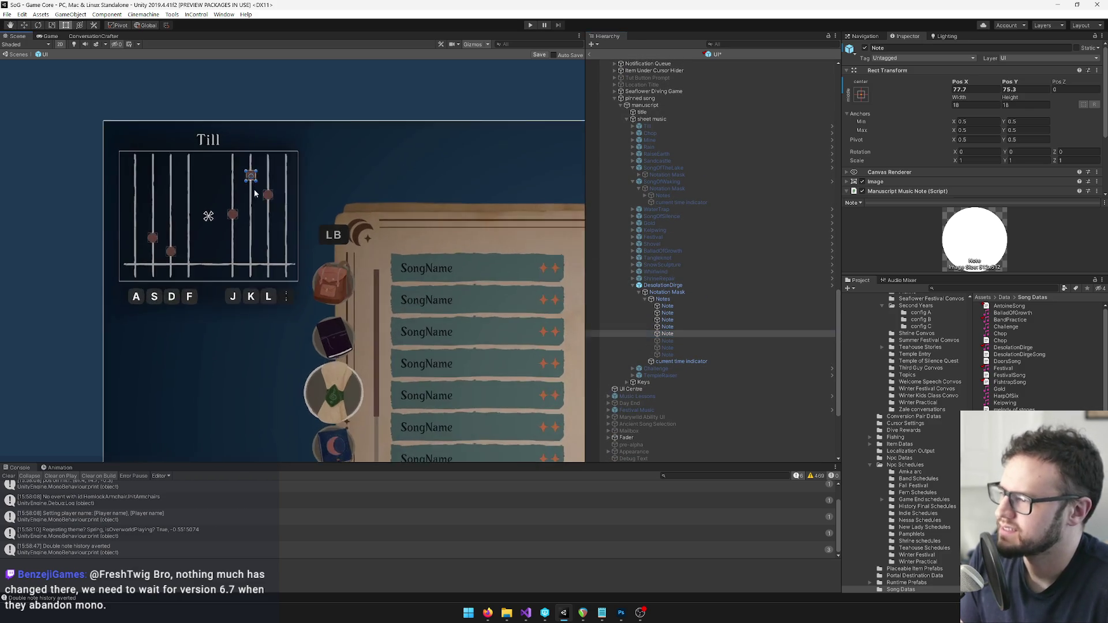
pyautogui.scroll(5, 255, 188)
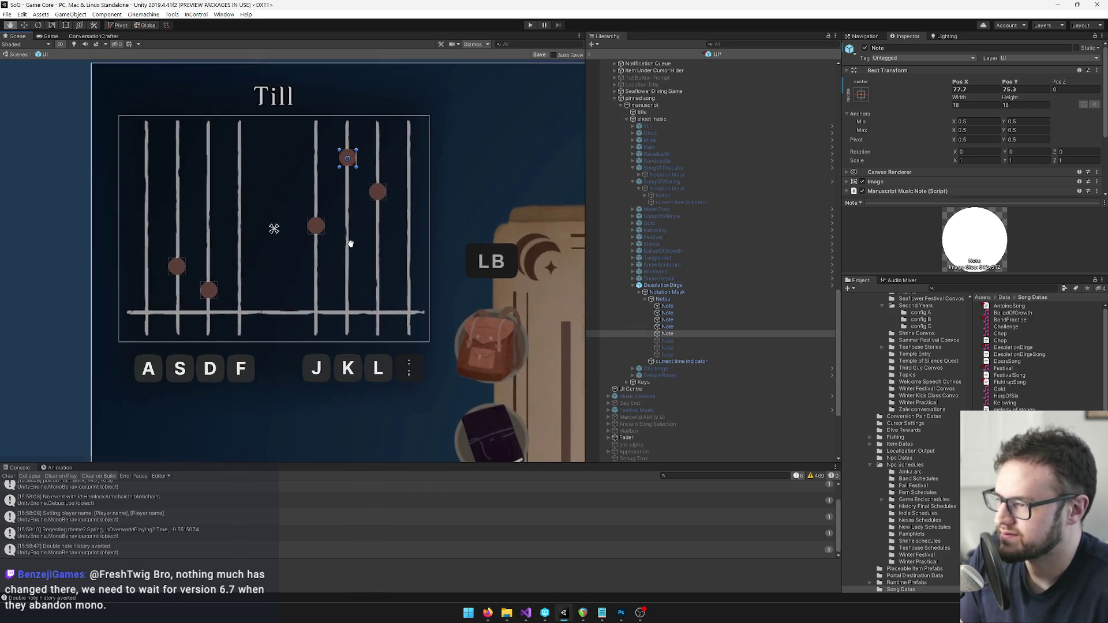
pyautogui.scroll(-6, 360, 244)
pyautogui.click(707, 285)
pyautogui.click(864, 49)
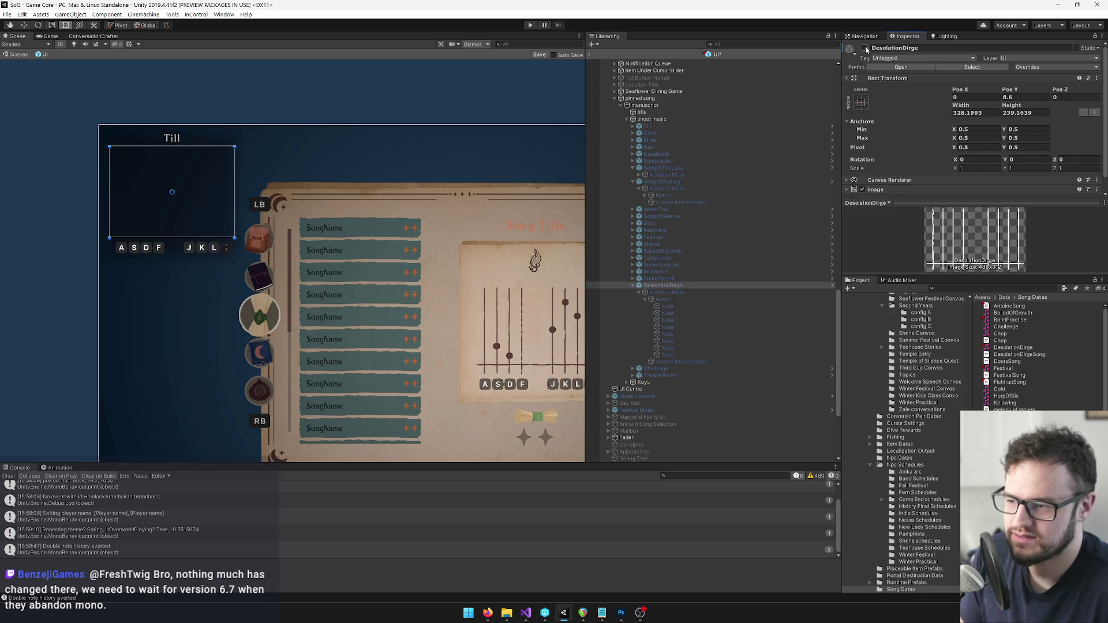
# Deactivate the song book's DesolationDirge sheet music and select the TempleRaiser sheet music.
pyautogui.scroll(-5, 710, 308)
pyautogui.scroll(5, 708, 303)
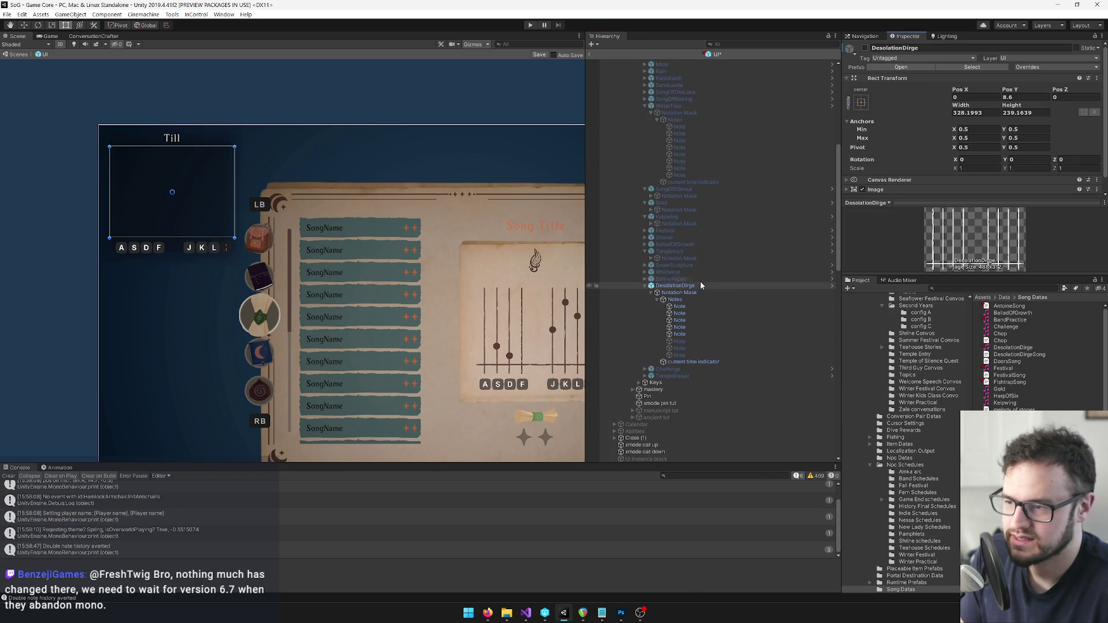
pyautogui.click(864, 49)
pyautogui.click(864, 48)
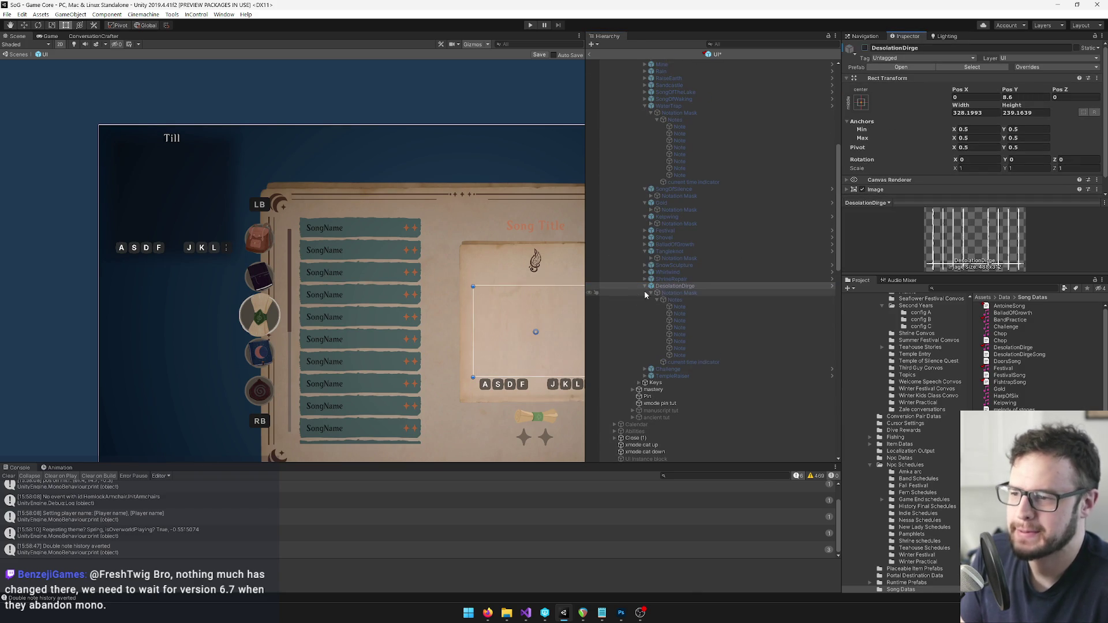
pyautogui.click(646, 286)
pyautogui.moveTo(460, 254); pyautogui.dragTo(388, 173)
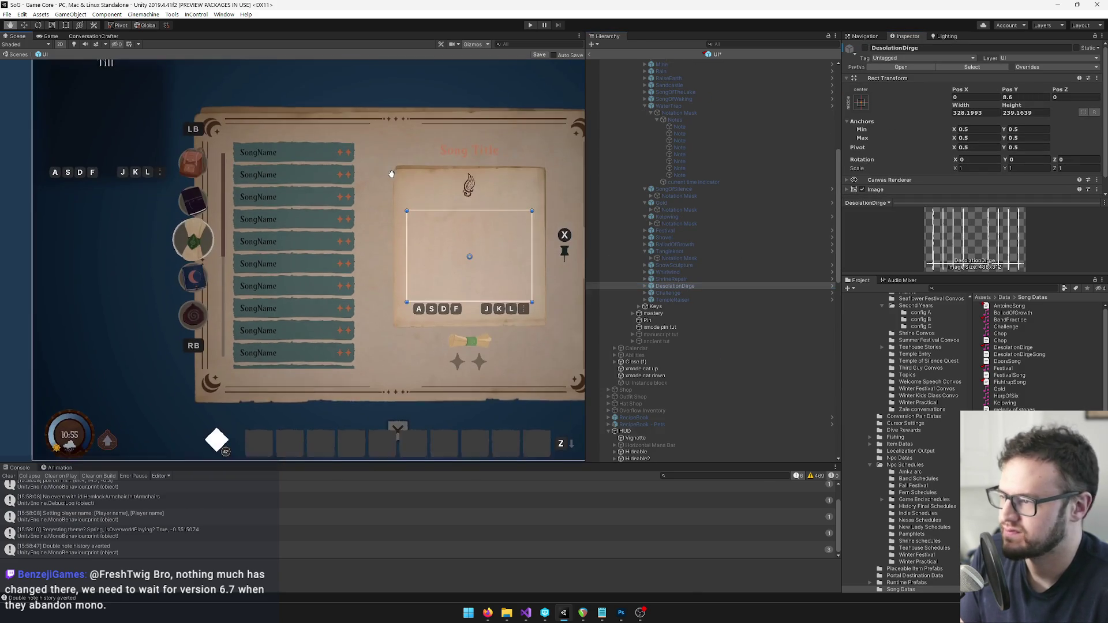
pyautogui.click(681, 293)
pyautogui.click(681, 300)
# Activate TempleRaiser in the song book and expand it down to its first note.
pyautogui.click(865, 49)
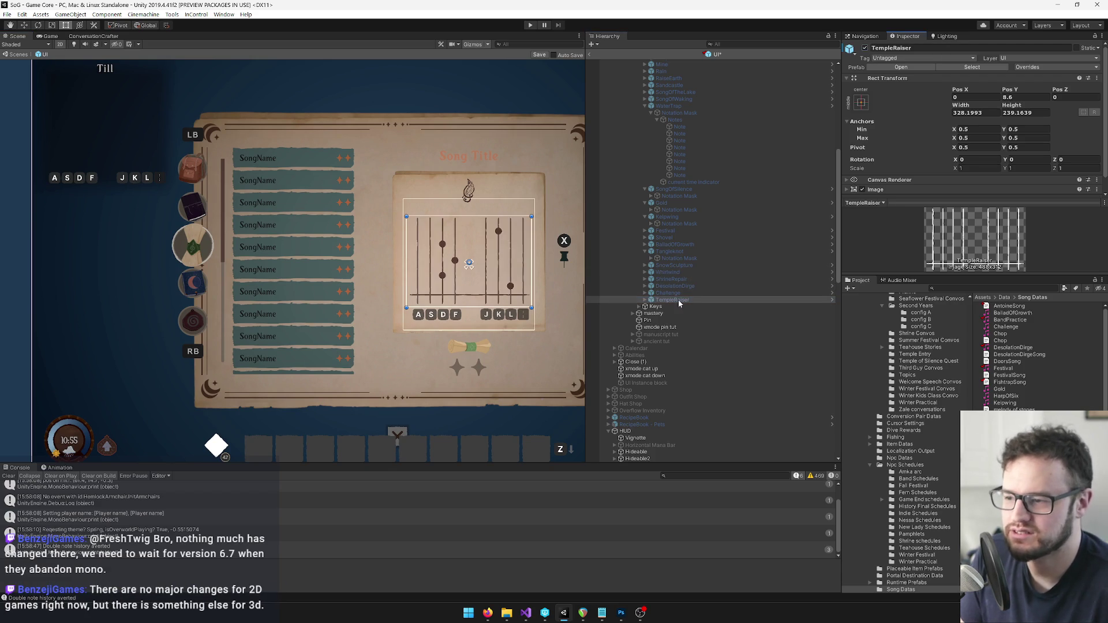
pyautogui.click(645, 300)
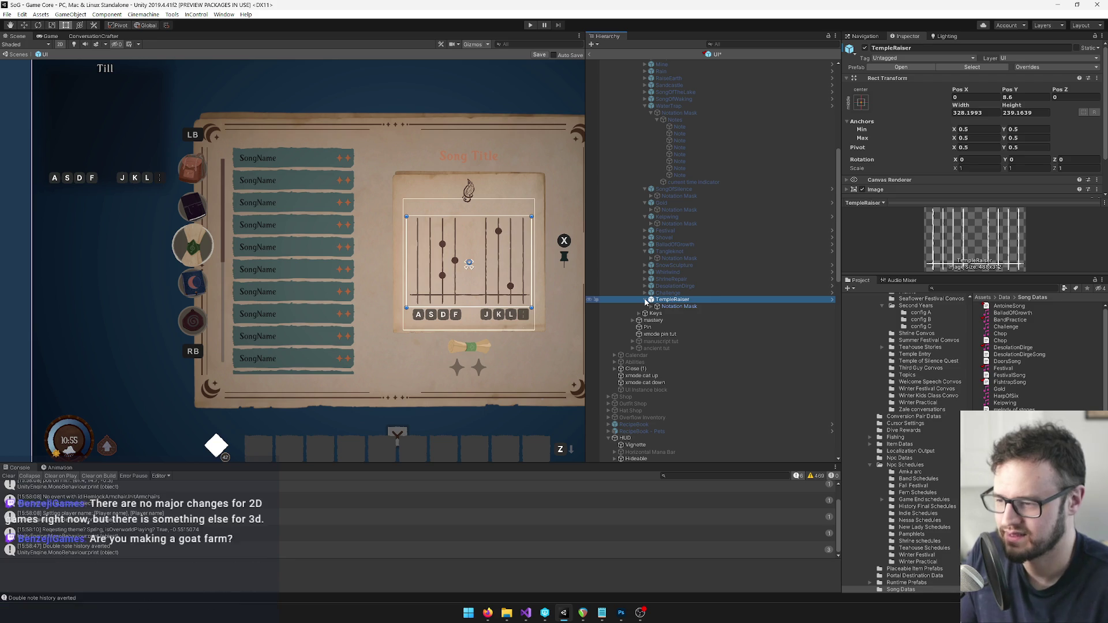
pyautogui.click(653, 307)
pyautogui.click(651, 306)
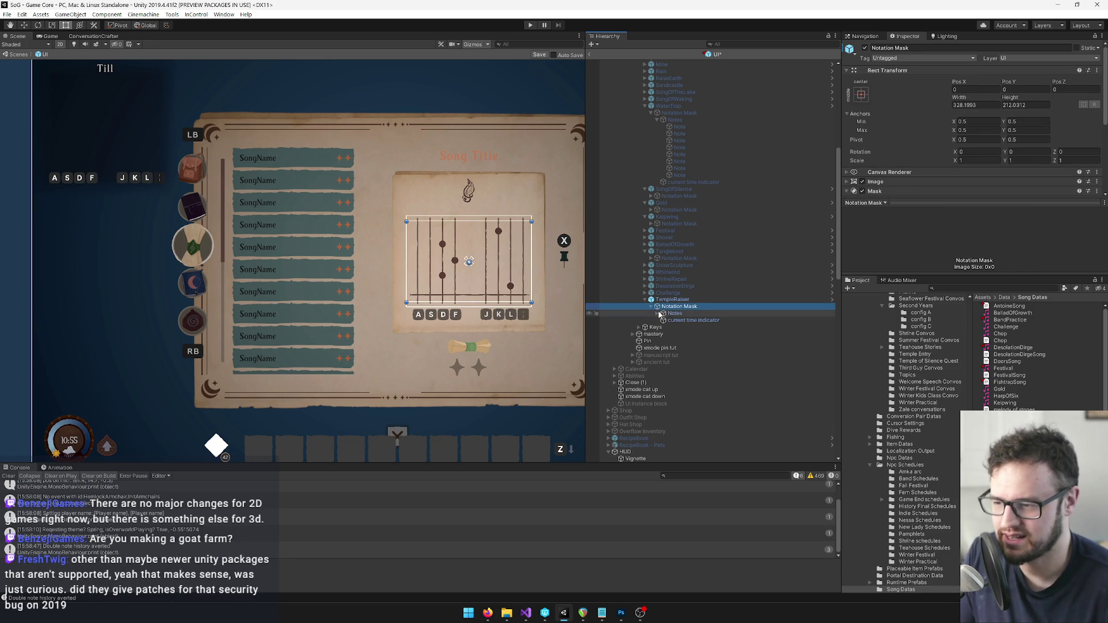
pyautogui.click(658, 313)
pyautogui.click(679, 320)
# Check the TempleRaiser song data's sequence and open its ShovelSong full-song text asset.
pyautogui.moveTo(485, 305)
pyautogui.mouseDown()
pyautogui.moveTo(357, 288)
pyautogui.moveTo(496, 300)
pyautogui.moveTo(226, 261)
pyautogui.mouseUp()
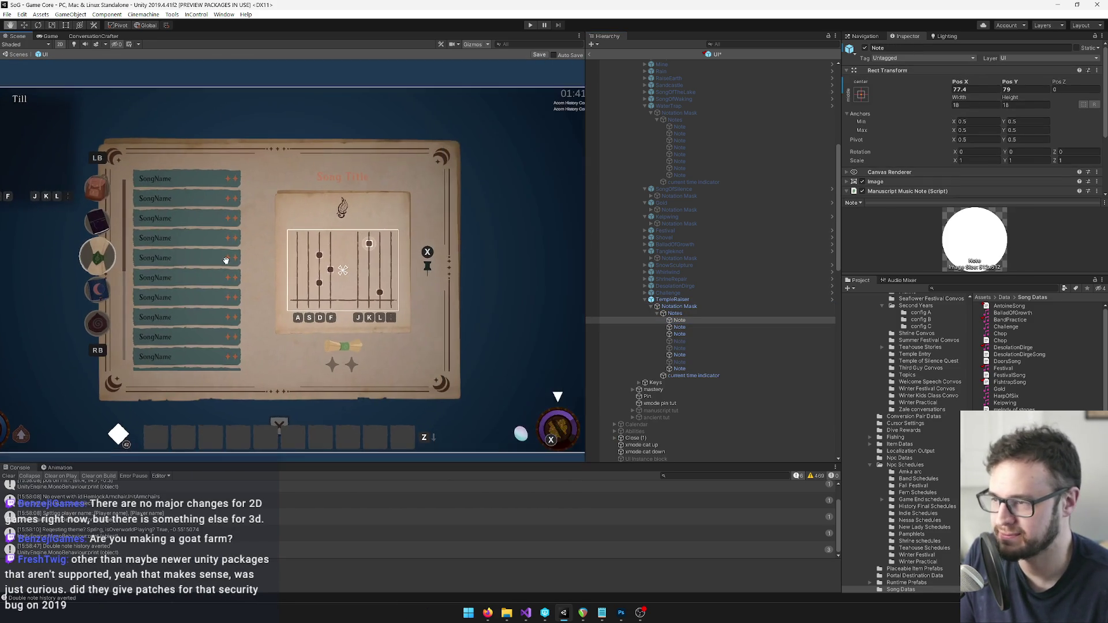
pyautogui.scroll(5, 292, 257)
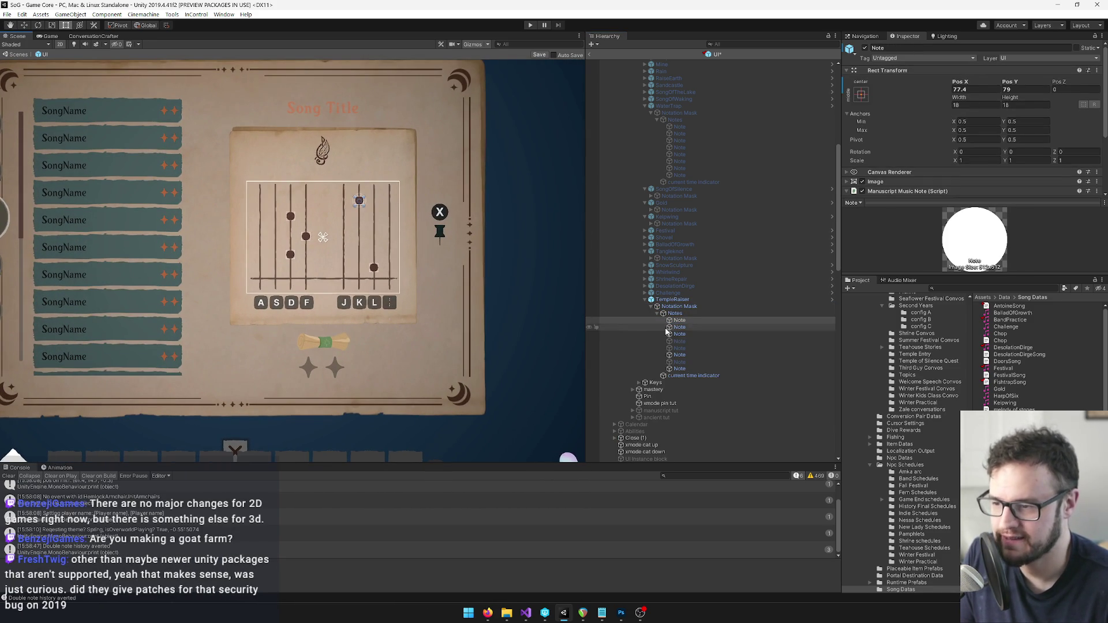
pyautogui.scroll(-1, 1015, 354)
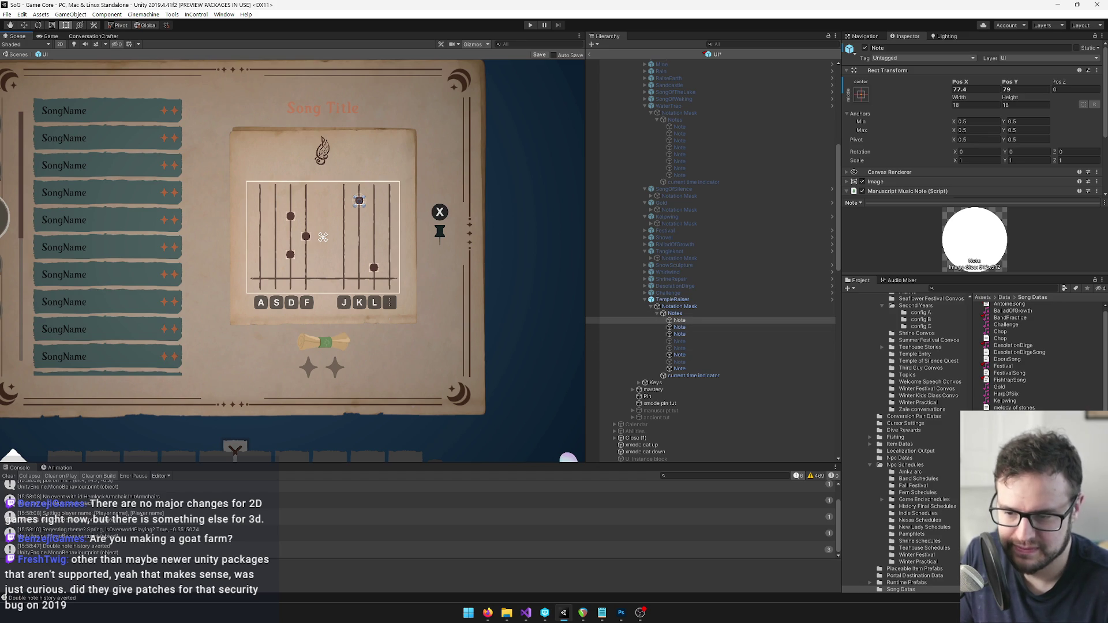
pyautogui.scroll(1, 1015, 355)
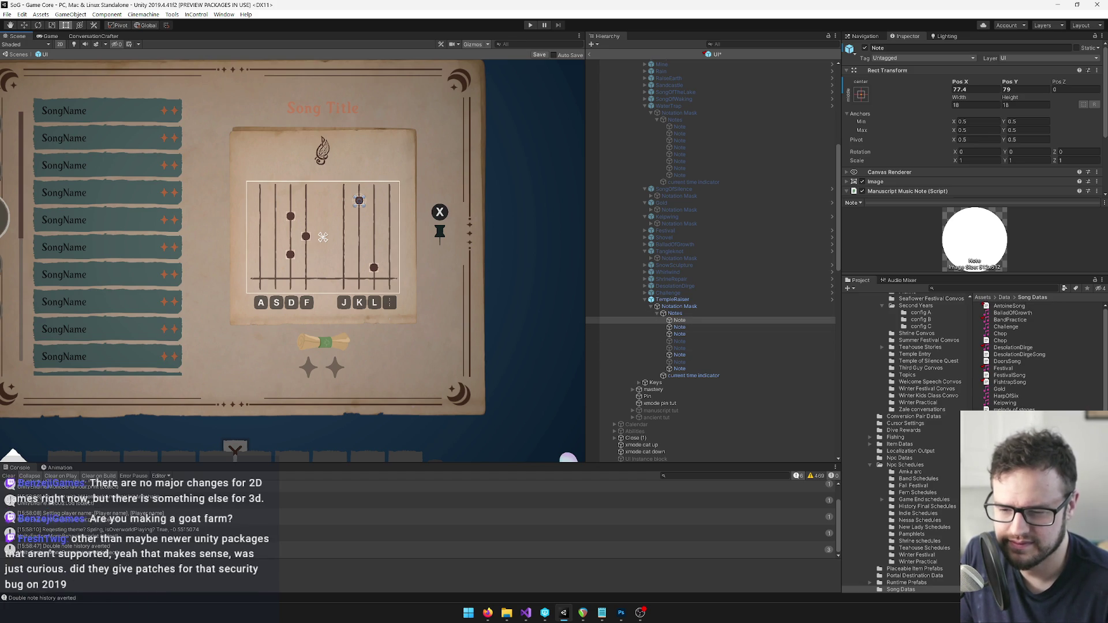
pyautogui.scroll(-1, 1015, 355)
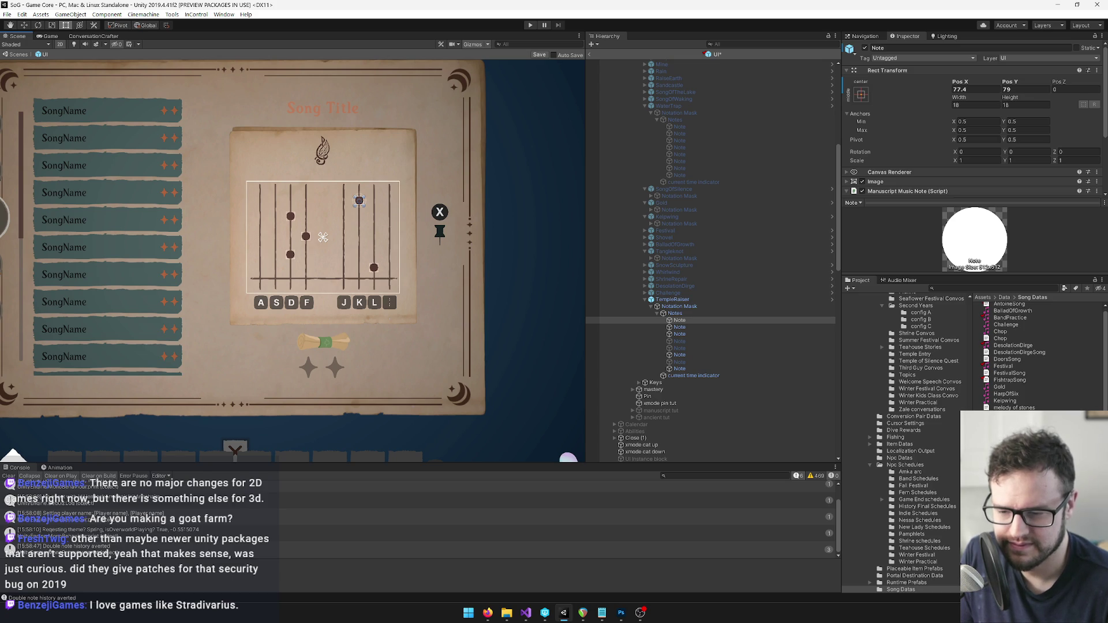
pyautogui.scroll(1, 1013, 334)
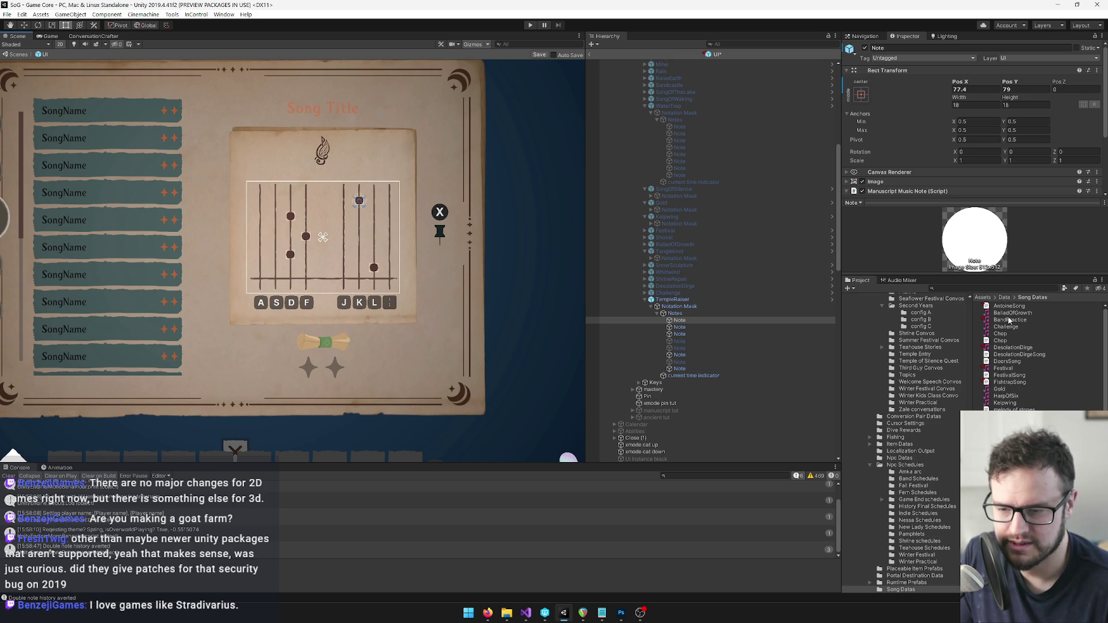
pyautogui.scroll(-1, 1012, 346)
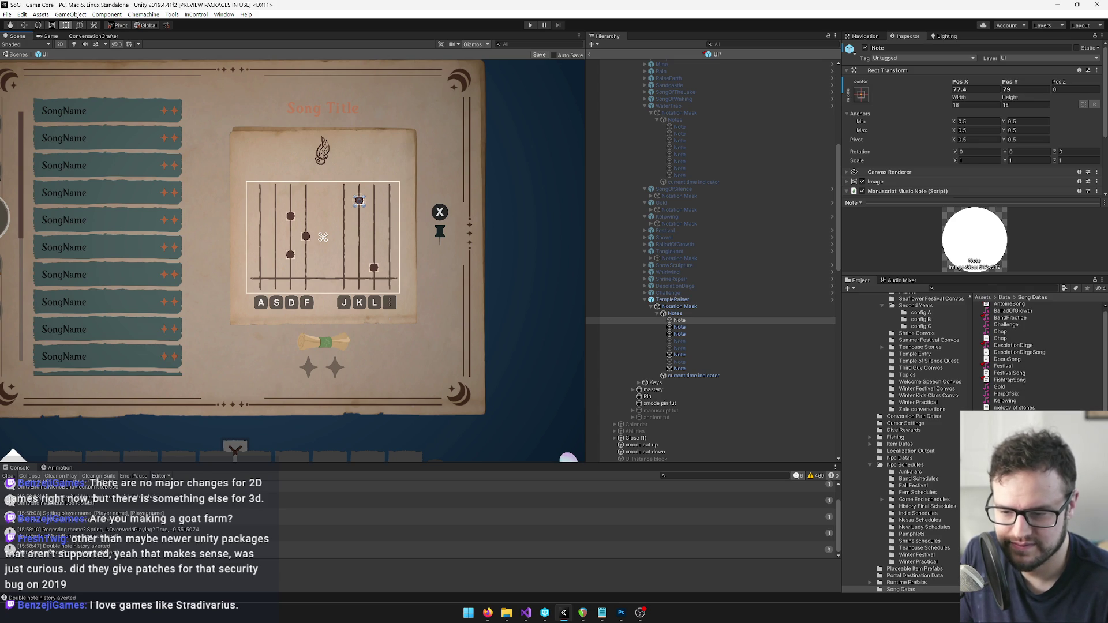
pyautogui.click(970, 116)
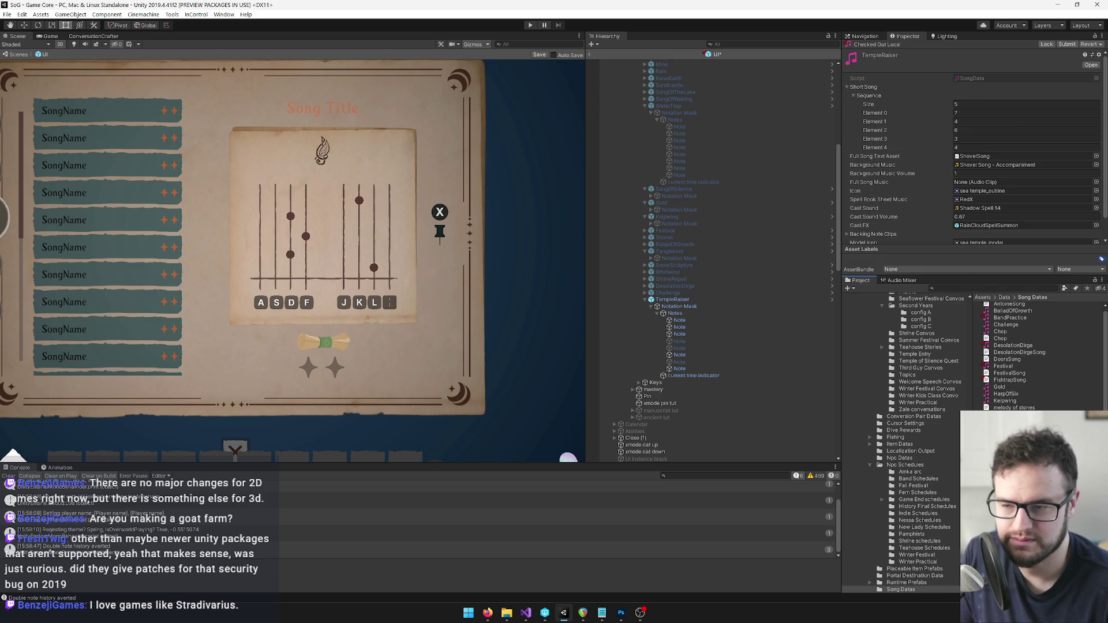
pyautogui.click(962, 121)
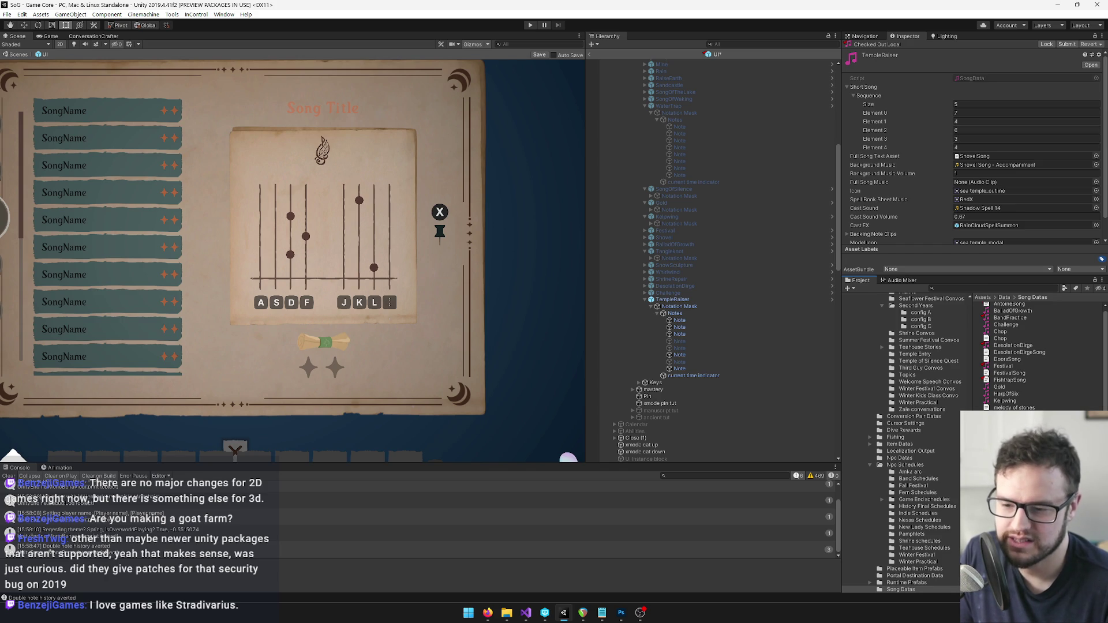
pyautogui.click(975, 156)
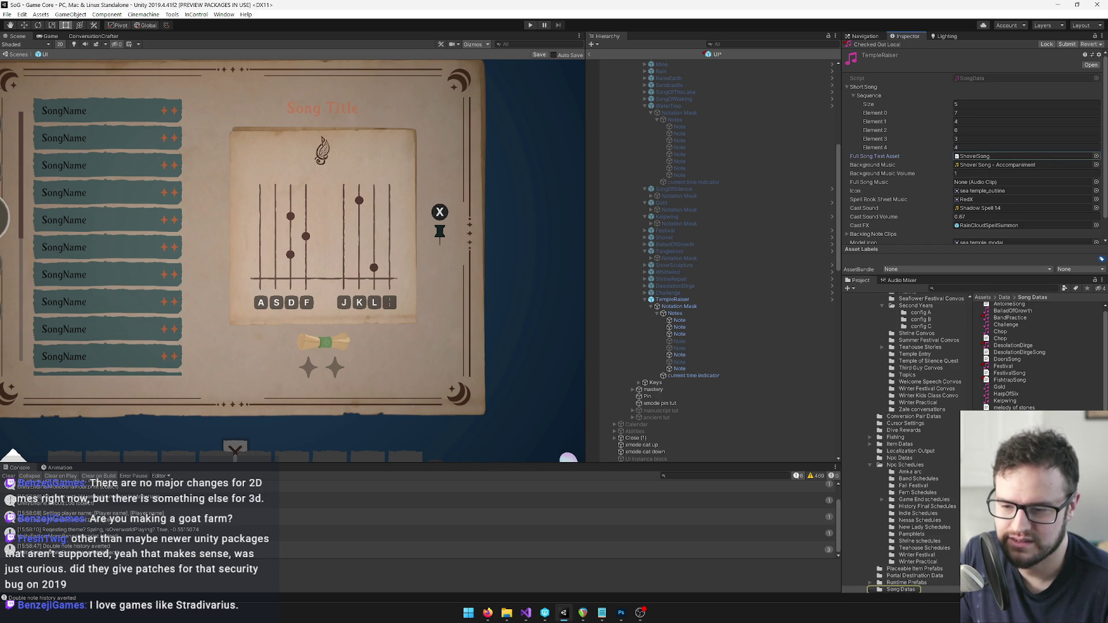
pyautogui.doubleClick(975, 156)
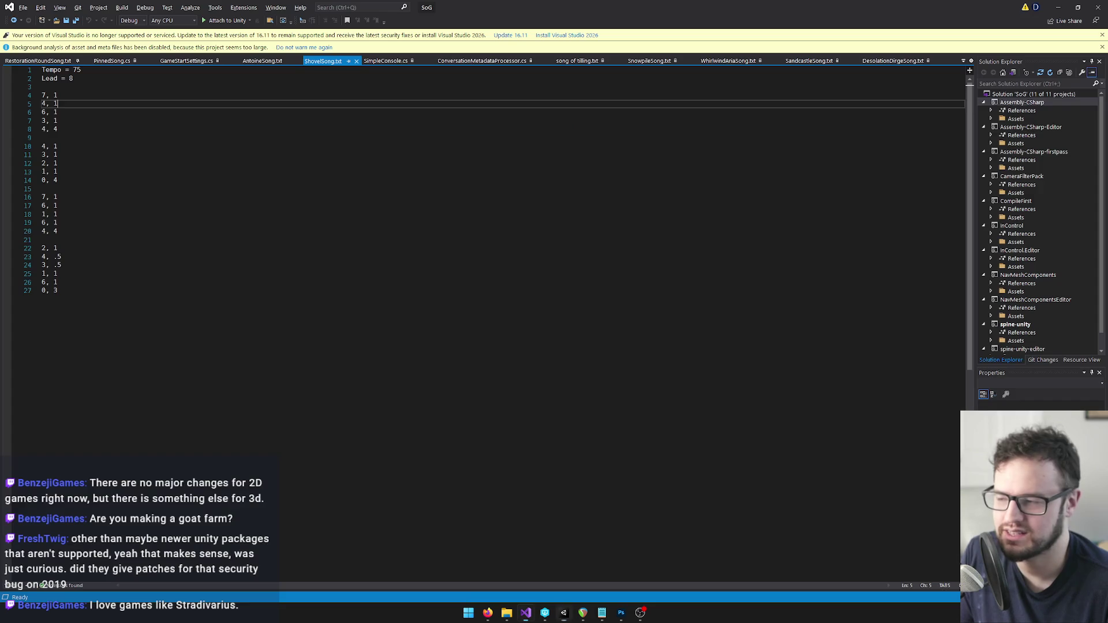
# Minimize Visual Studio after reading ShovelSong.txt's note pairs, returning to Unity.
pyautogui.click(1057, 7)
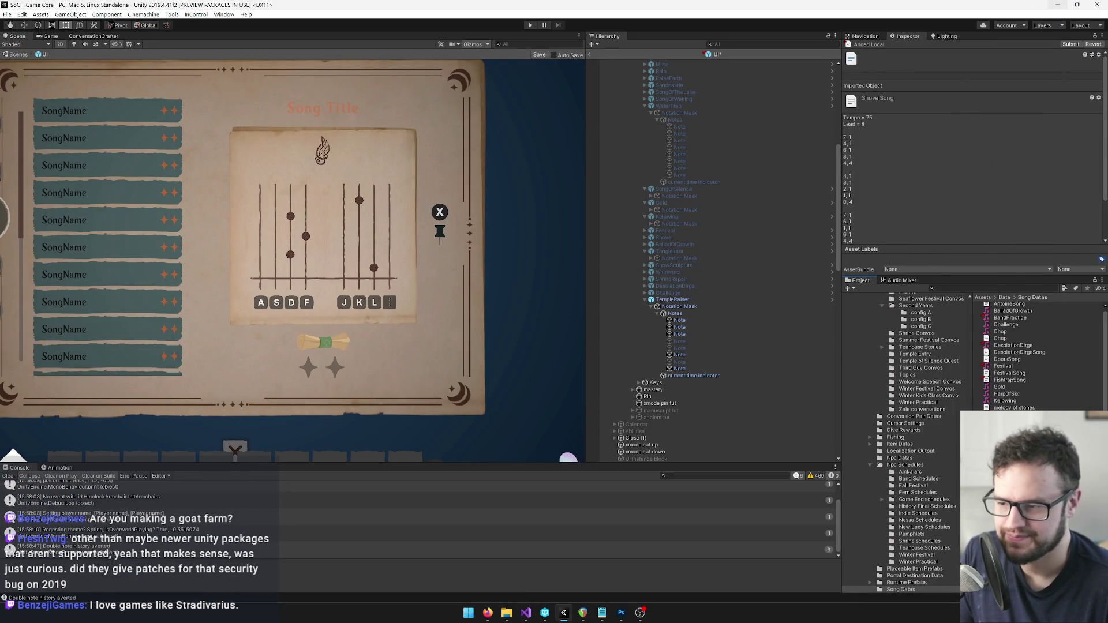
# Inspect TempleRaiser's sheet-music notes and recheck the song's note sequence.
pyautogui.click(679, 343)
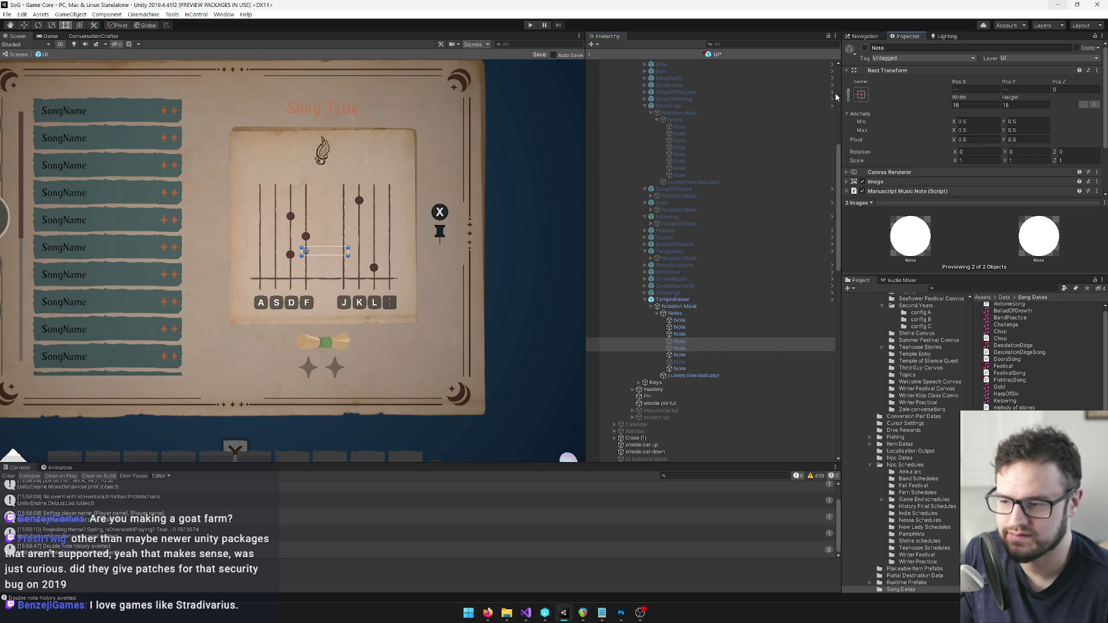
pyautogui.click(680, 354)
pyautogui.keyDown('ctrl'); pyautogui.click(679, 368); pyautogui.keyUp('ctrl')
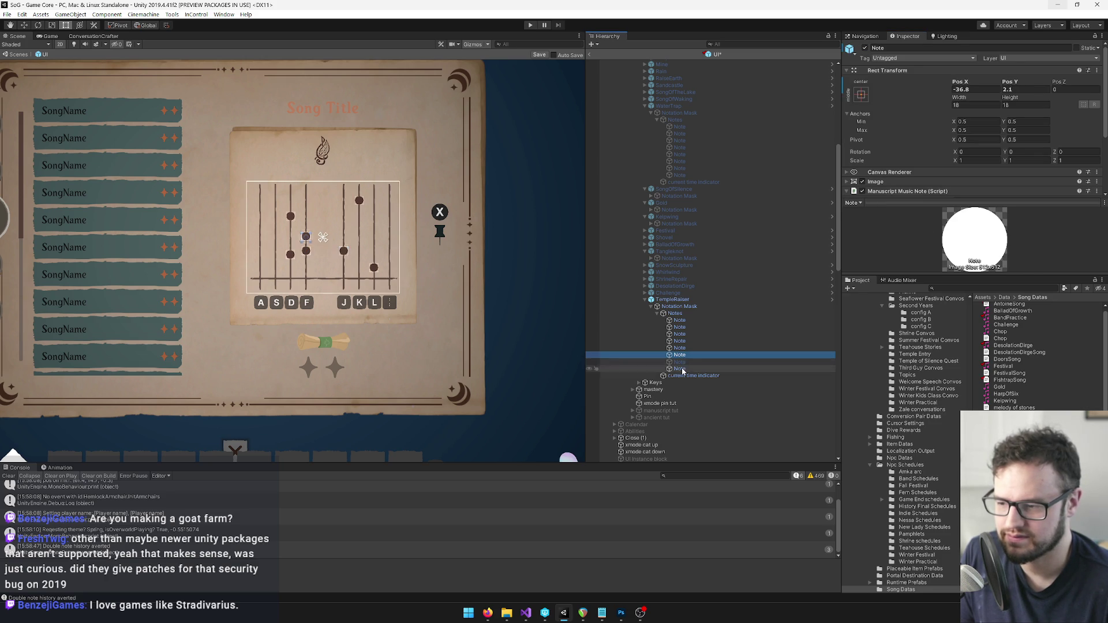
pyautogui.click(680, 326)
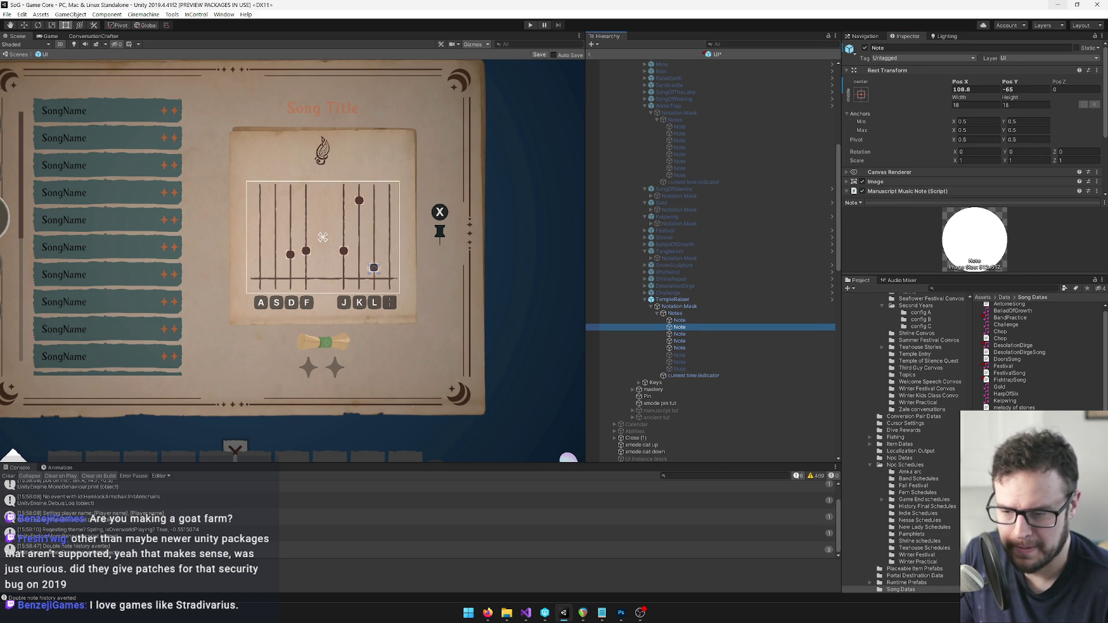
pyautogui.click(1019, 206)
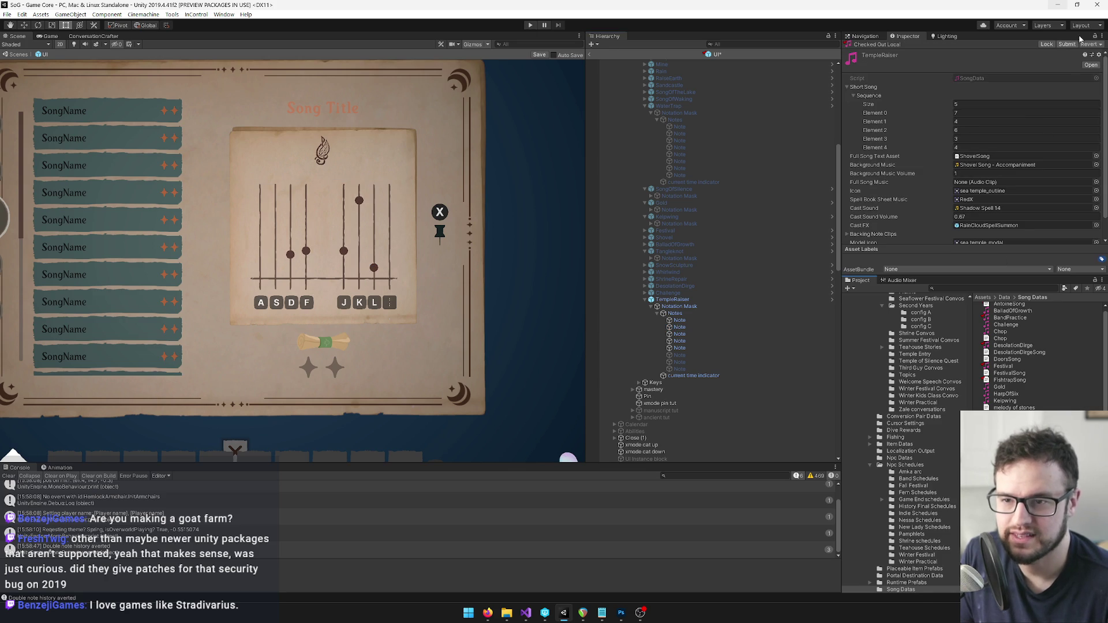
# Drag the first note down onto the ; string and move the L-string note onto J.
pyautogui.click(701, 319)
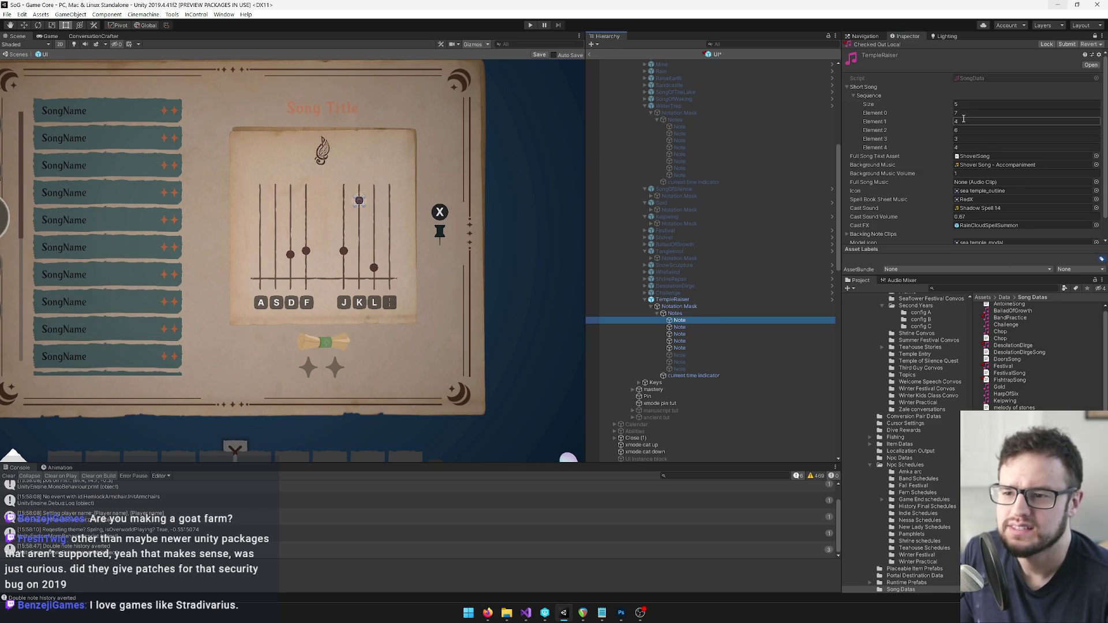
pyautogui.scroll(4, 347, 237)
pyautogui.moveTo(370, 170); pyautogui.dragTo(428, 299)
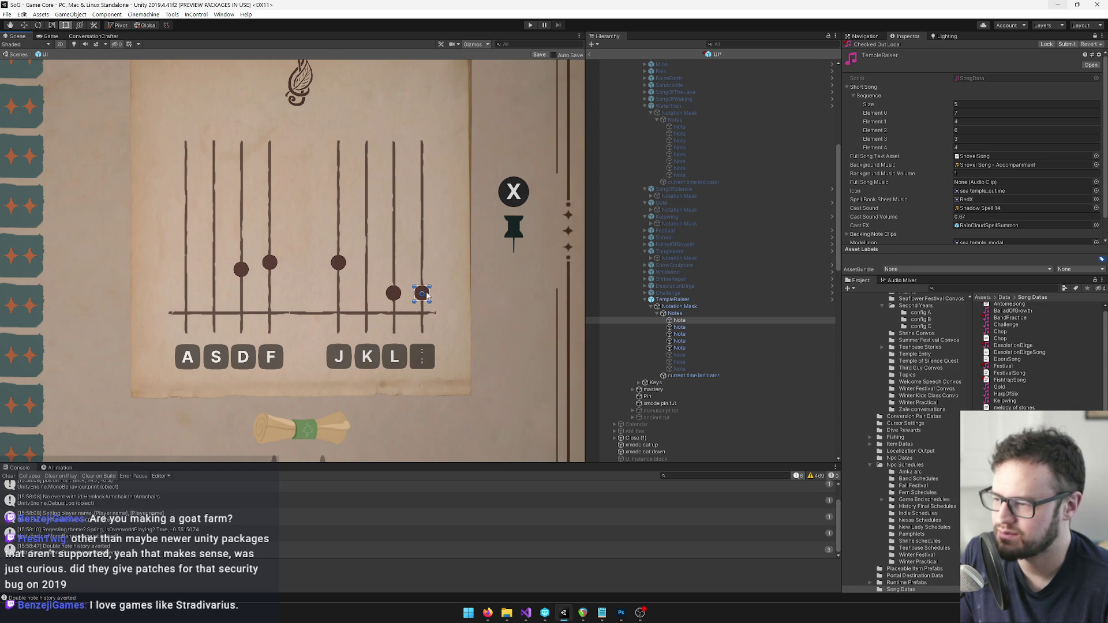
pyautogui.click(394, 293)
pyautogui.scroll(2, 395, 293)
pyautogui.moveTo(400, 293)
pyautogui.mouseDown()
pyautogui.moveTo(340, 274)
pyautogui.moveTo(330, 256)
pyautogui.mouseUp()
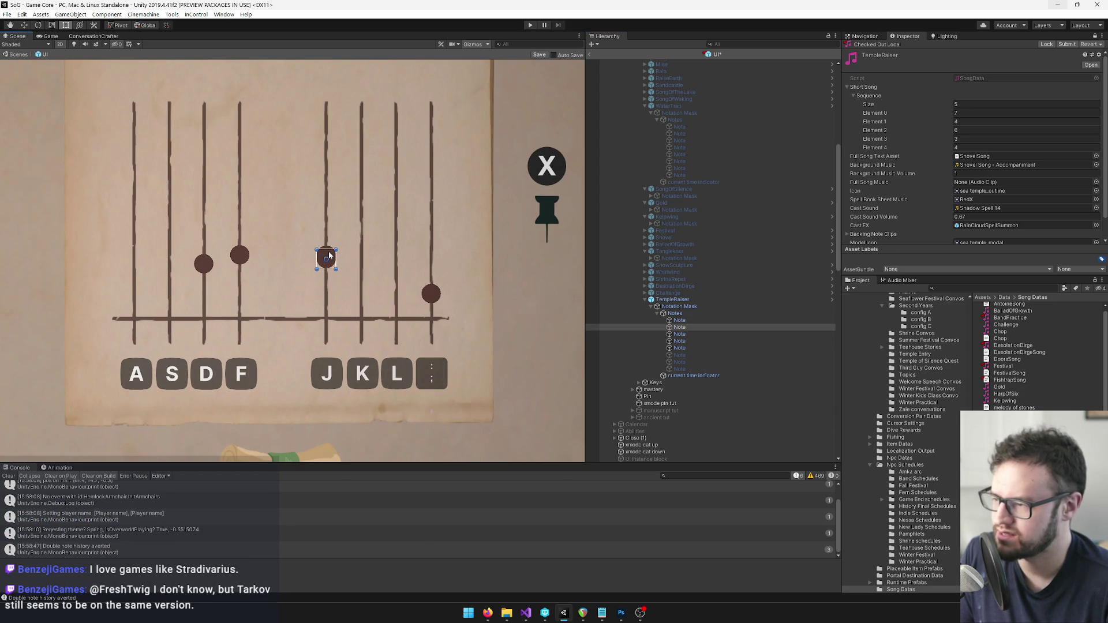
# Move the D-string note onto L, raise the F-string note, and raise the J-string note near the top.
pyautogui.click(694, 334)
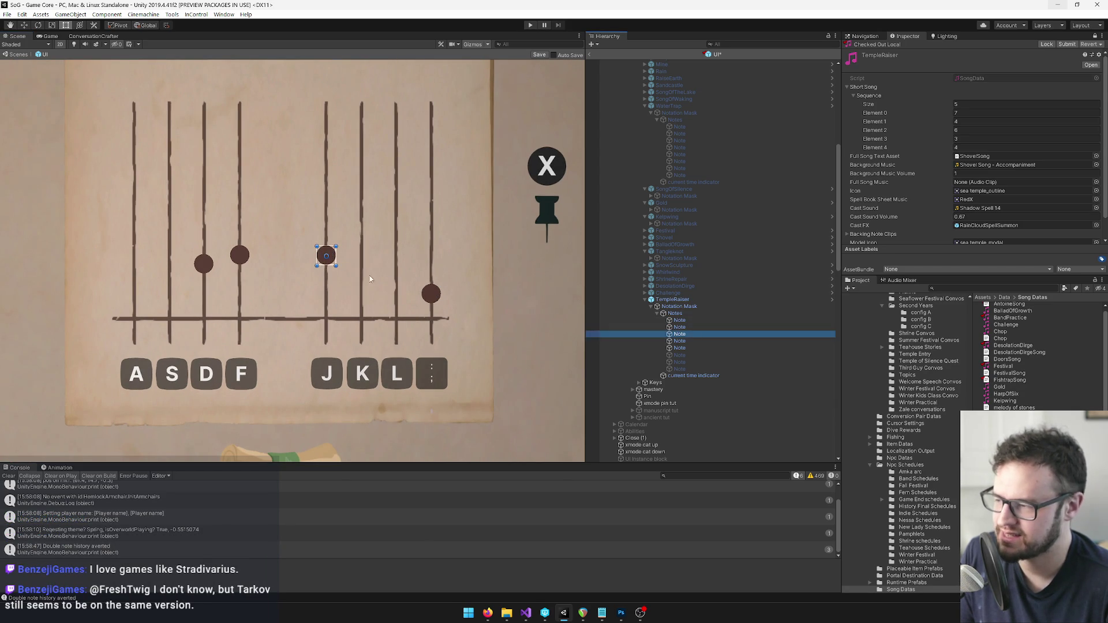
pyautogui.moveTo(205, 262); pyautogui.dragTo(402, 232)
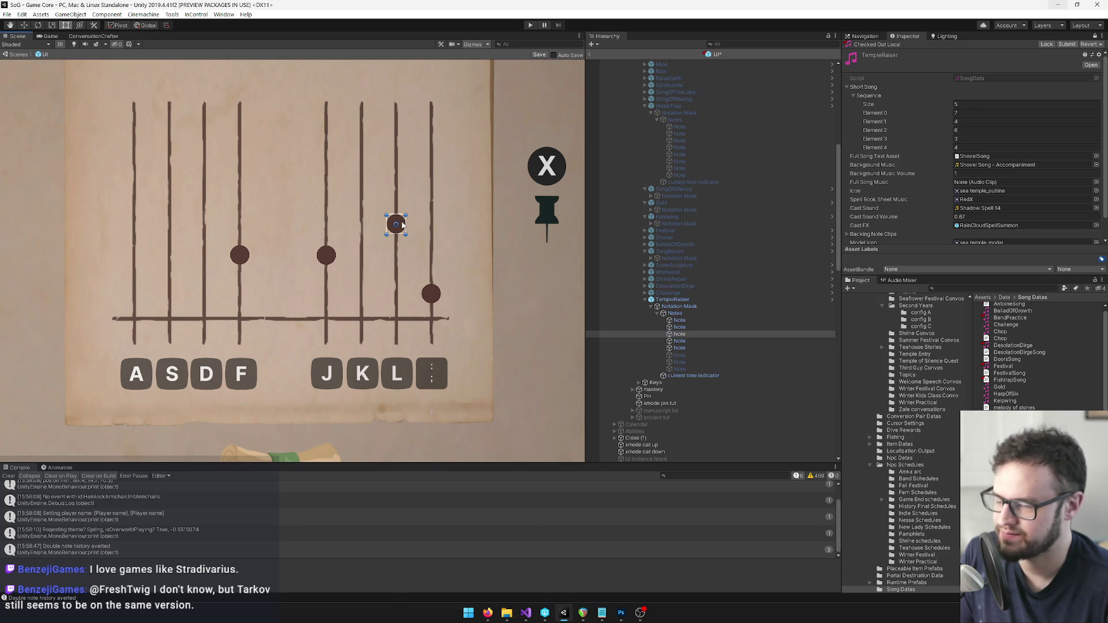
pyautogui.click(620, 340)
pyautogui.moveTo(246, 256); pyautogui.dragTo(244, 182)
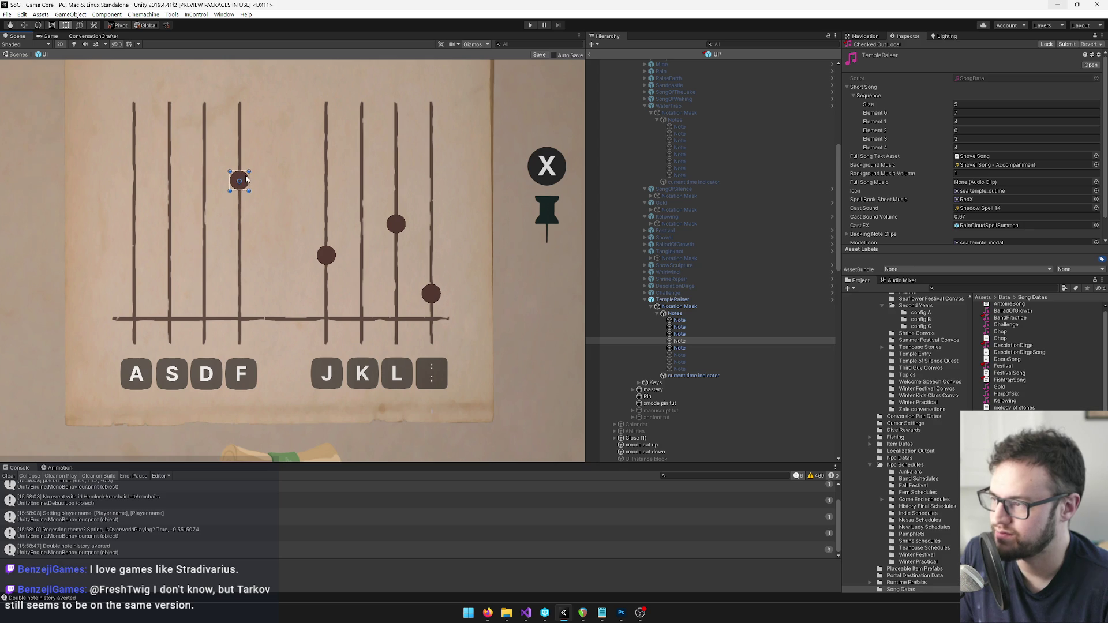
pyautogui.click(680, 348)
pyautogui.moveTo(330, 254); pyautogui.dragTo(331, 137)
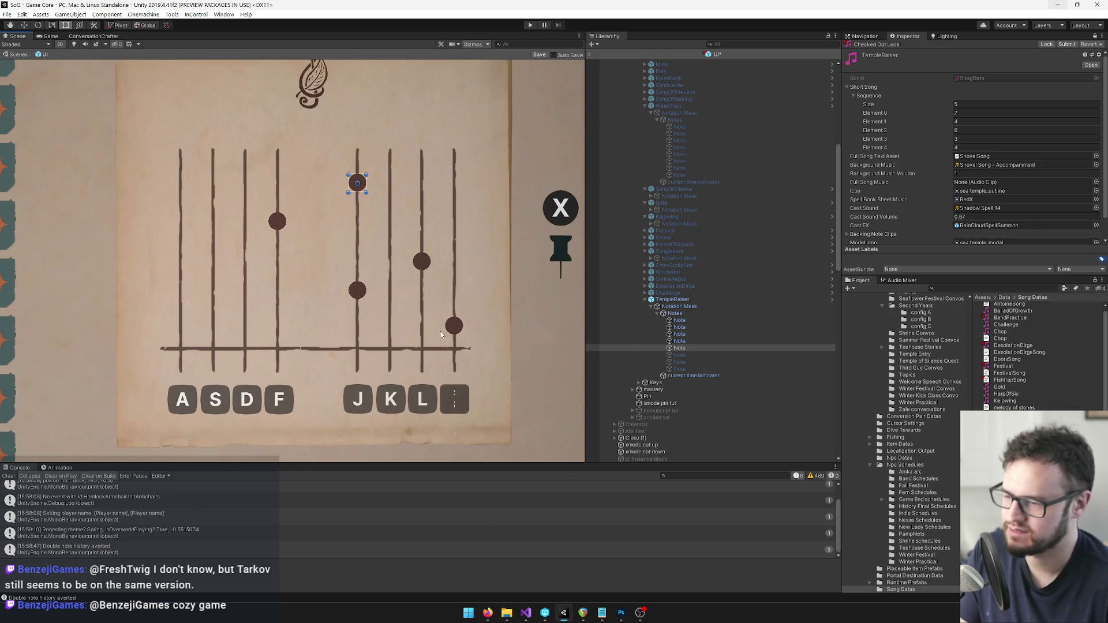
# Review the placed notes and show the first TempleRaiser note's properties in the Inspector.
pyautogui.click(680, 334)
pyautogui.scroll(2, 489, 292)
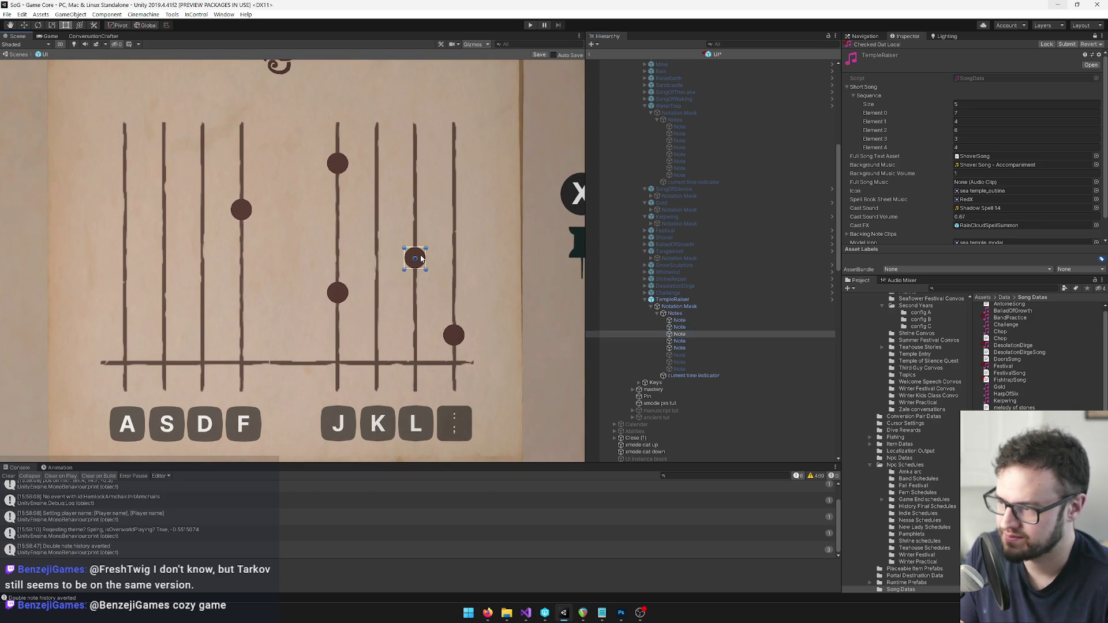
pyautogui.click(341, 294)
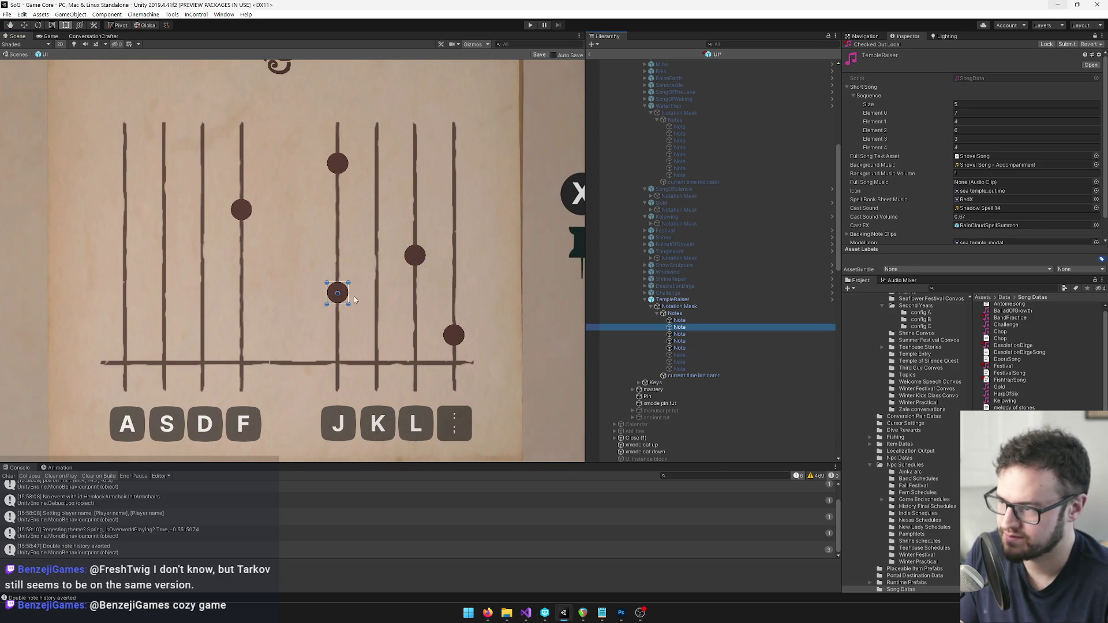
pyautogui.click(344, 294)
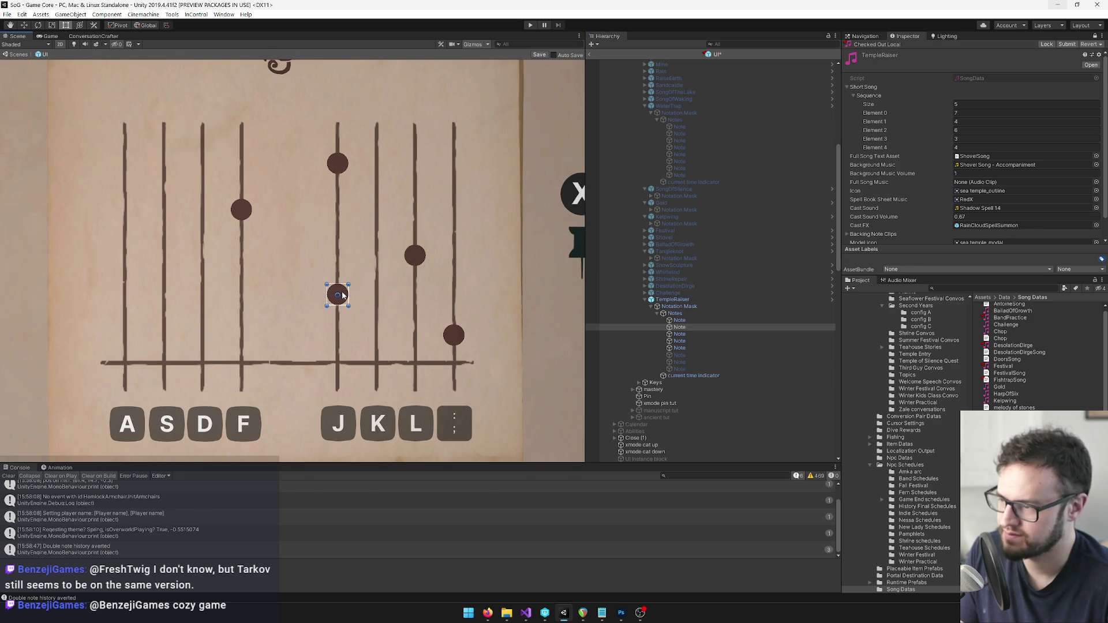
pyautogui.scroll(-10, 342, 295)
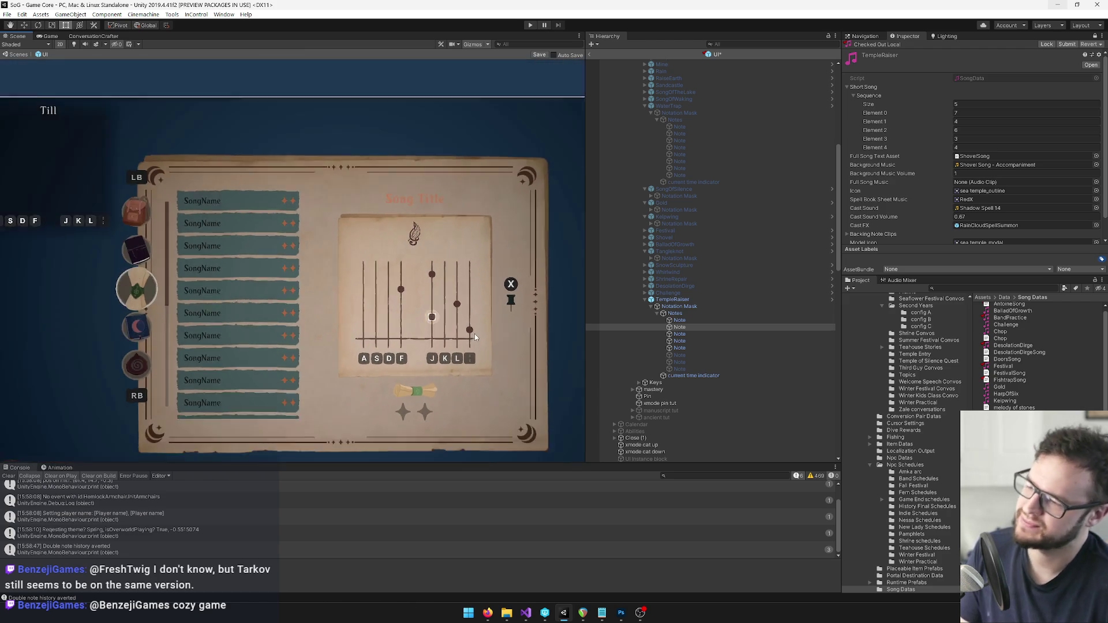
pyautogui.scroll(8, 476, 365)
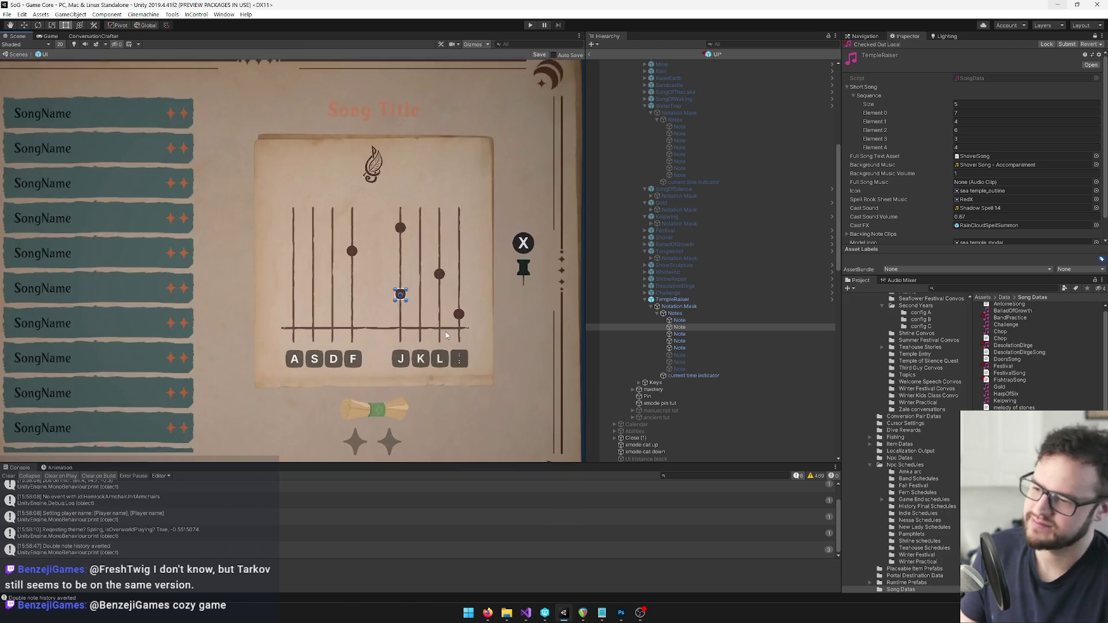
pyautogui.click(680, 320)
pyautogui.scroll(-3, 692, 289)
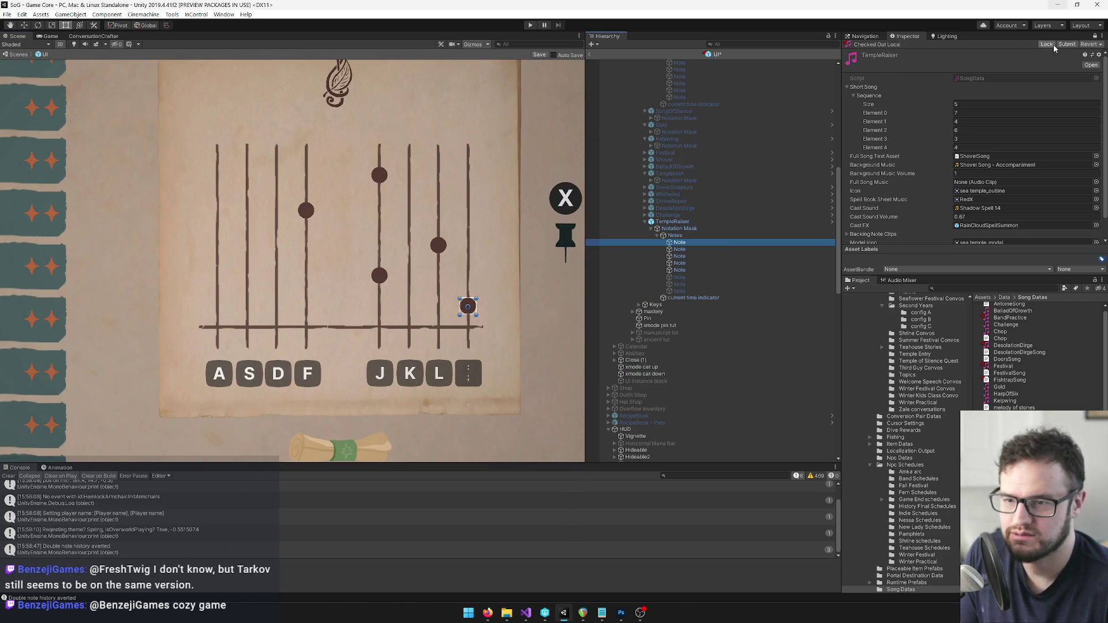
pyautogui.click(1095, 36)
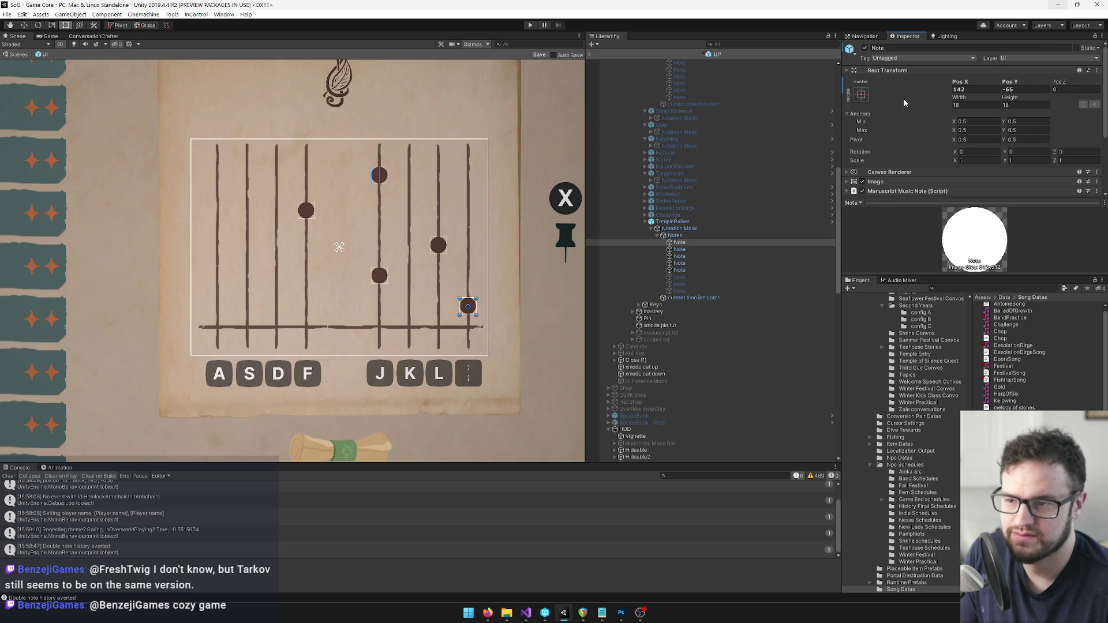
# Copy the first song-book TempleRaiser note's Rect Transform component.
pyautogui.rightClick(881, 68)
pyautogui.click(923, 124)
pyautogui.scroll(-5, 706, 241)
pyautogui.scroll(-7, 706, 241)
# Collapse DesolationDirge and Challenge, and expand the pinned song's TempleRaiser > Notation Mask > Notes.
pyautogui.click(673, 330)
pyautogui.press('Up')
pyautogui.press('Up')
pyautogui.press('Up')
pyautogui.click(632, 313)
pyautogui.click(632, 312)
pyautogui.click(632, 312)
pyautogui.click(633, 317)
pyautogui.click(632, 324)
pyautogui.click(658, 325)
pyautogui.click(639, 331)
pyautogui.click(645, 337)
# Deactivate the surplus seventh and eighth notes of the pinned TempleRaiser staff.
pyautogui.click(667, 344)
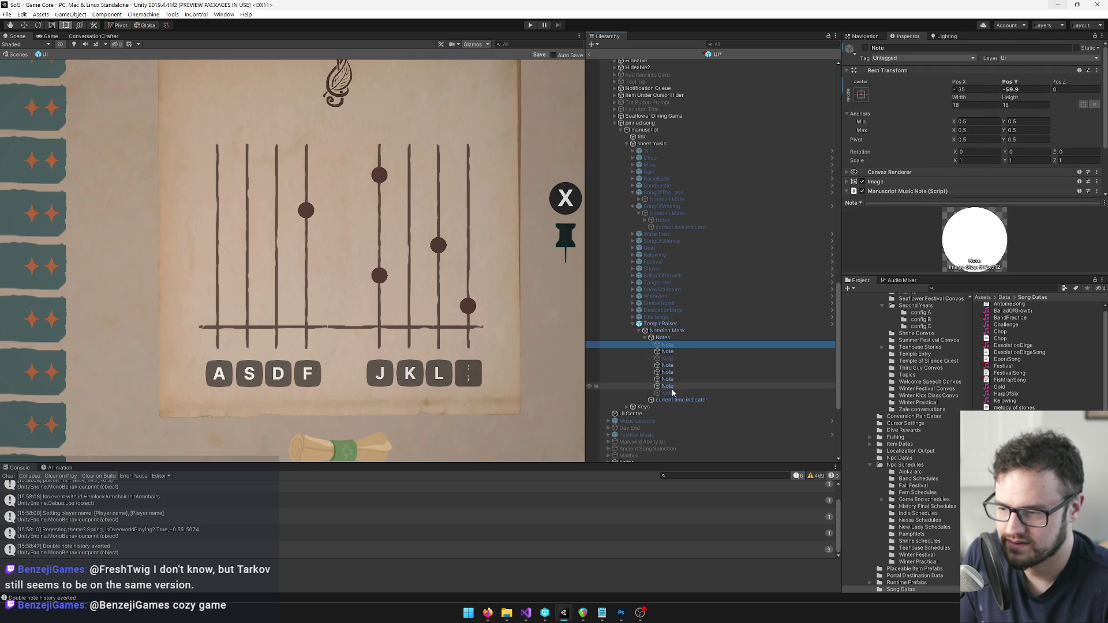
pyautogui.keyDown('shift'); pyautogui.click(668, 379); pyautogui.keyUp('shift')
pyautogui.click(864, 49)
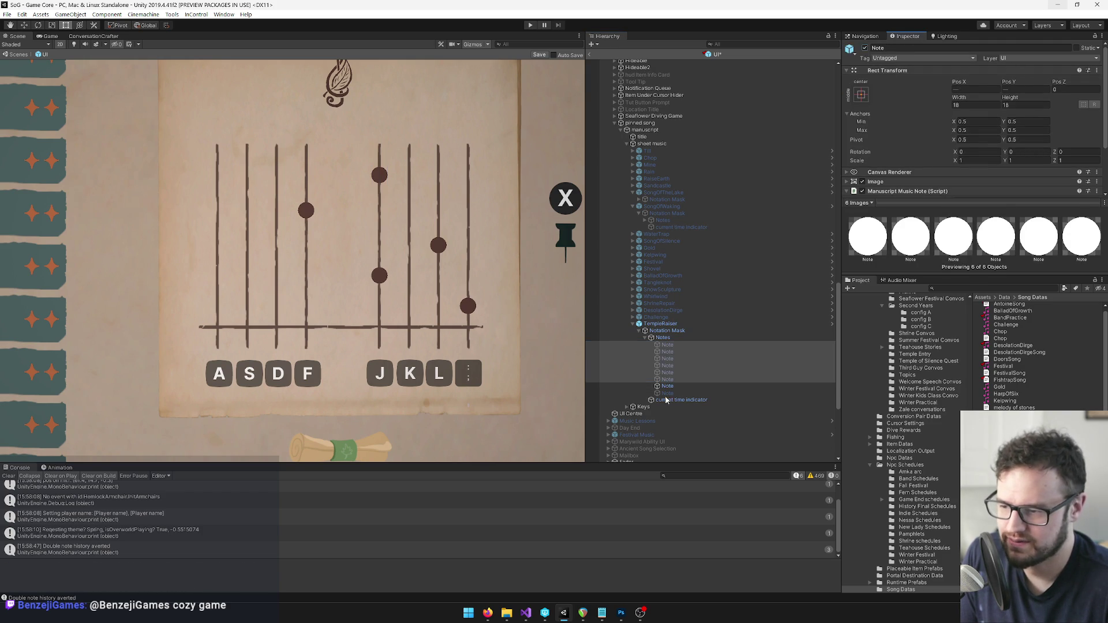
pyautogui.hotkey('ctrl', 'z')
pyautogui.click(667, 386)
pyautogui.click(864, 49)
pyautogui.click(671, 379)
pyautogui.click(864, 49)
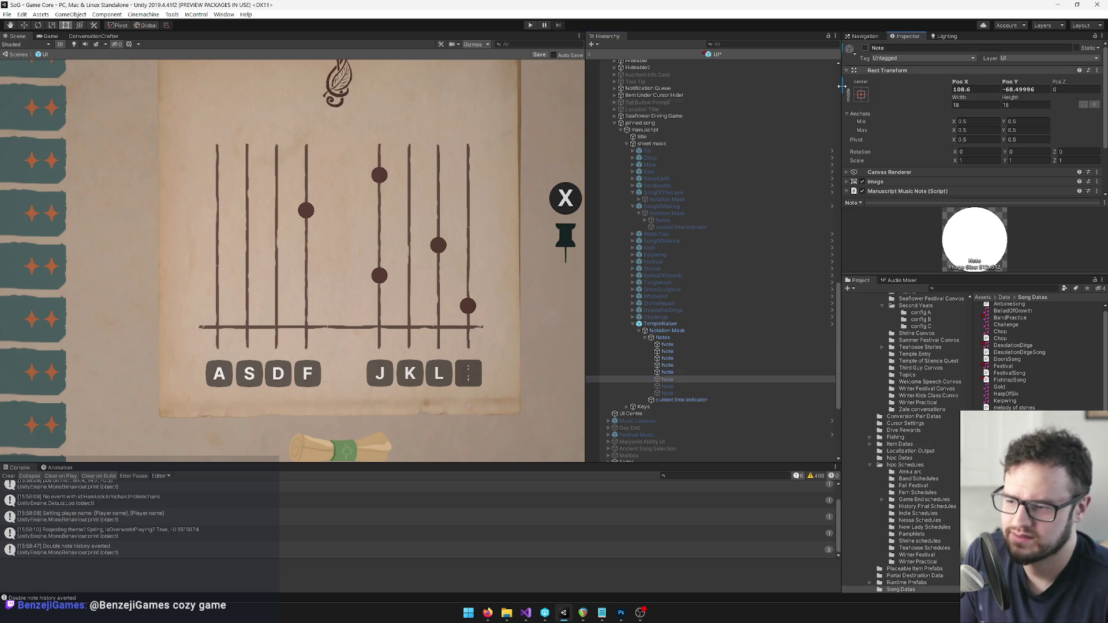
pyautogui.click(666, 344)
pyautogui.rightClick(883, 71)
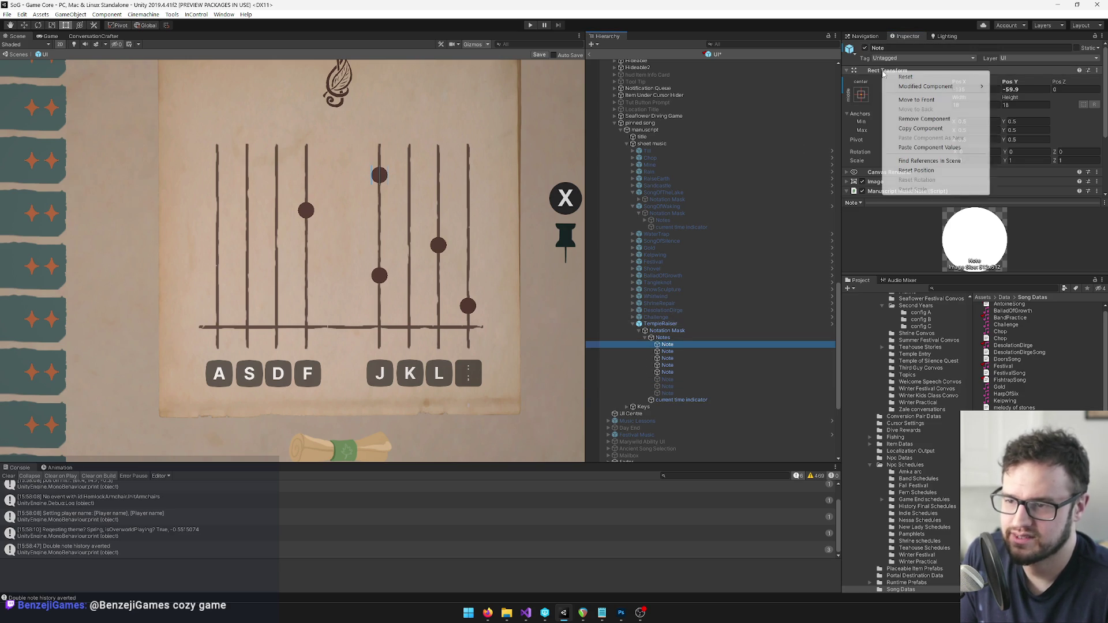
# Paste the copied position onto the first pinned note, then copy the second note's position across.
pyautogui.click(929, 147)
pyautogui.scroll(-5, 760, 191)
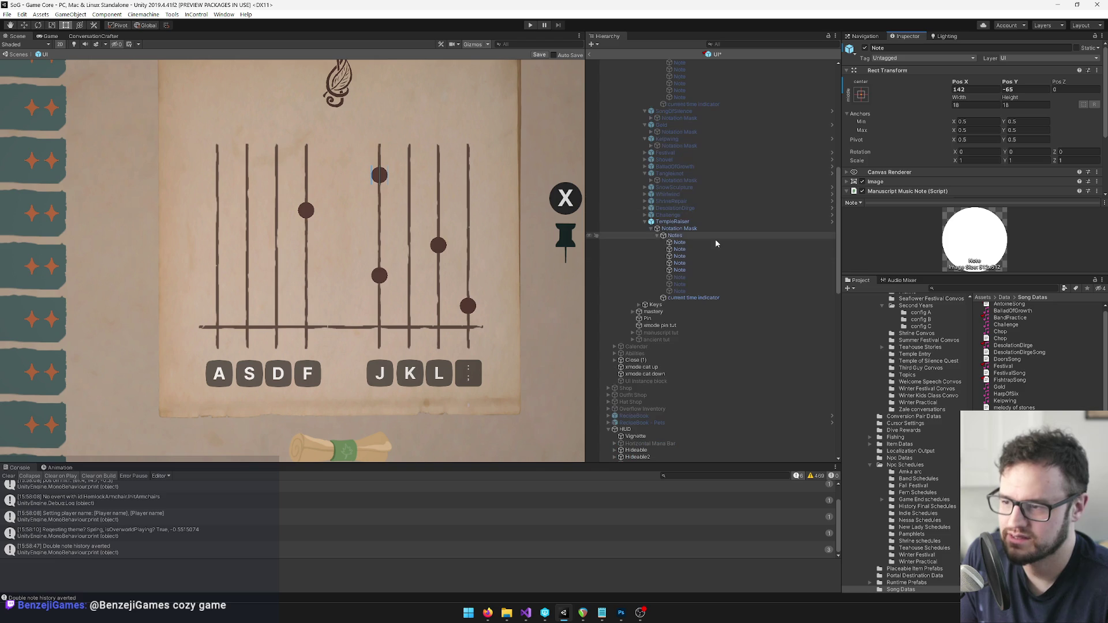
pyautogui.click(680, 249)
pyautogui.rightClick(894, 70)
pyautogui.click(932, 126)
pyautogui.scroll(-10, 721, 260)
pyautogui.click(667, 378)
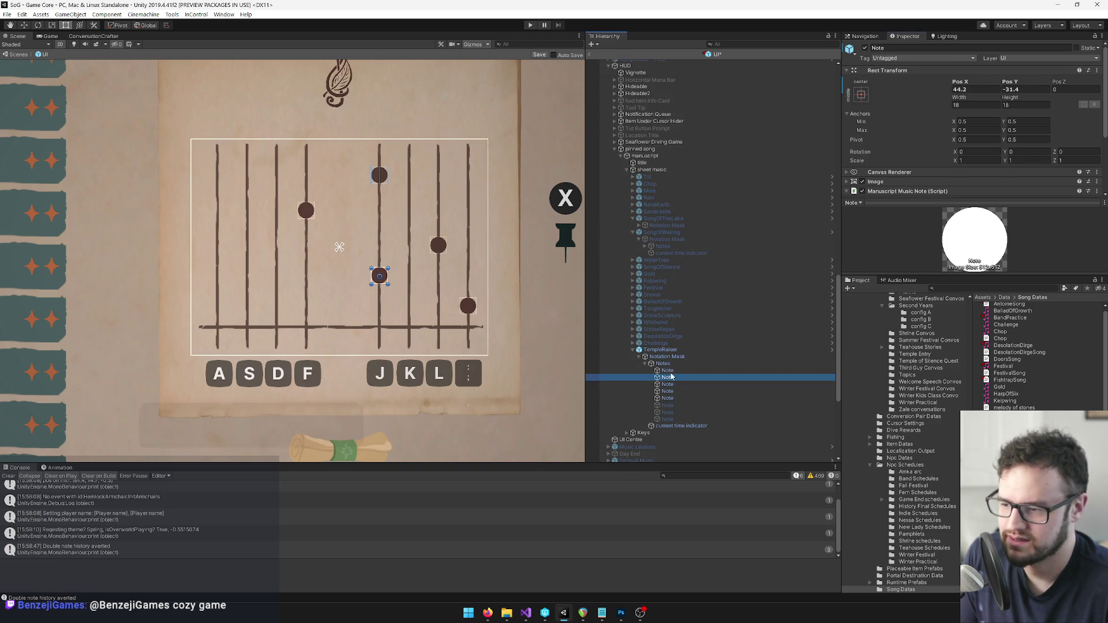
pyautogui.rightClick(878, 70)
pyautogui.click(916, 148)
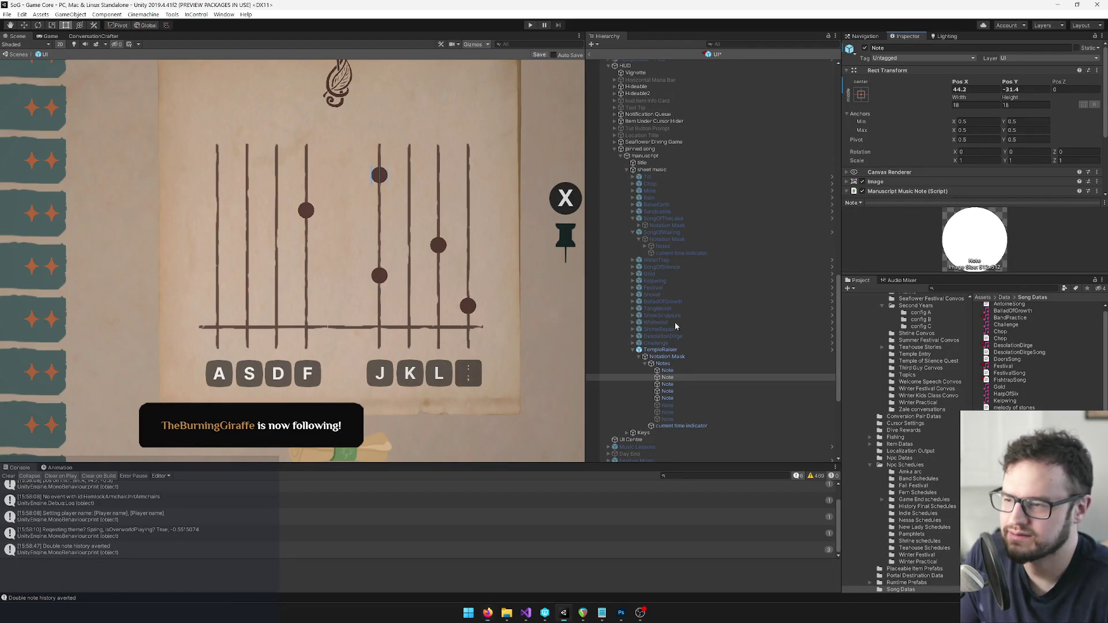
# Copy the third song-book note's Rect Transform onto the matching pinned-song note.
pyautogui.scroll(-3, 678, 338)
pyautogui.click(680, 334)
pyautogui.rightClick(889, 70)
pyautogui.click(925, 126)
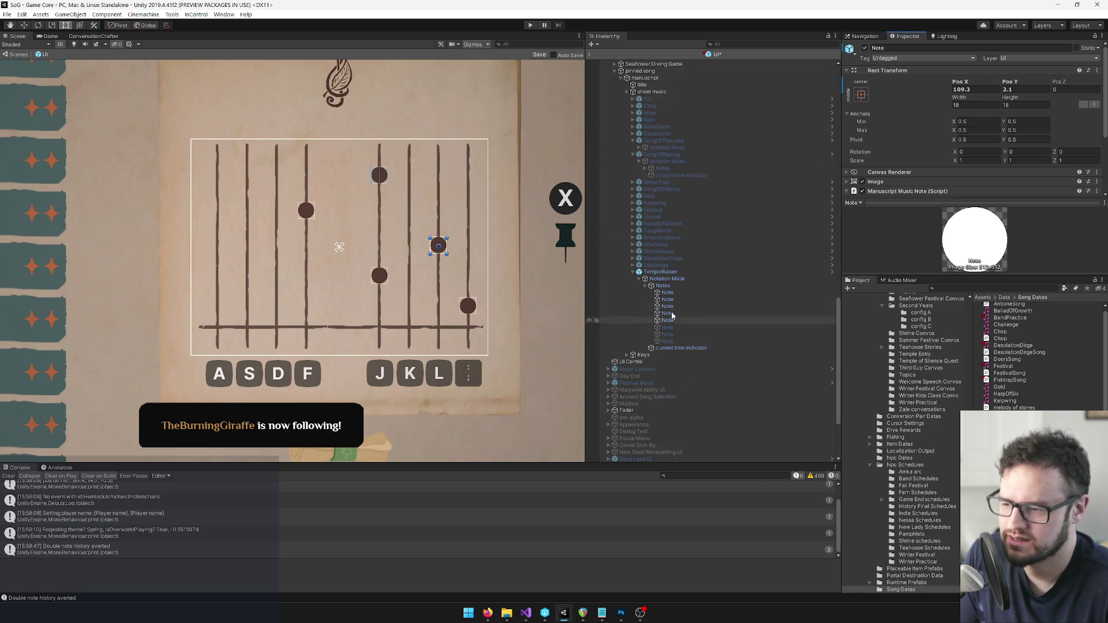
pyautogui.click(667, 306)
pyautogui.rightClick(892, 79)
pyautogui.click(938, 149)
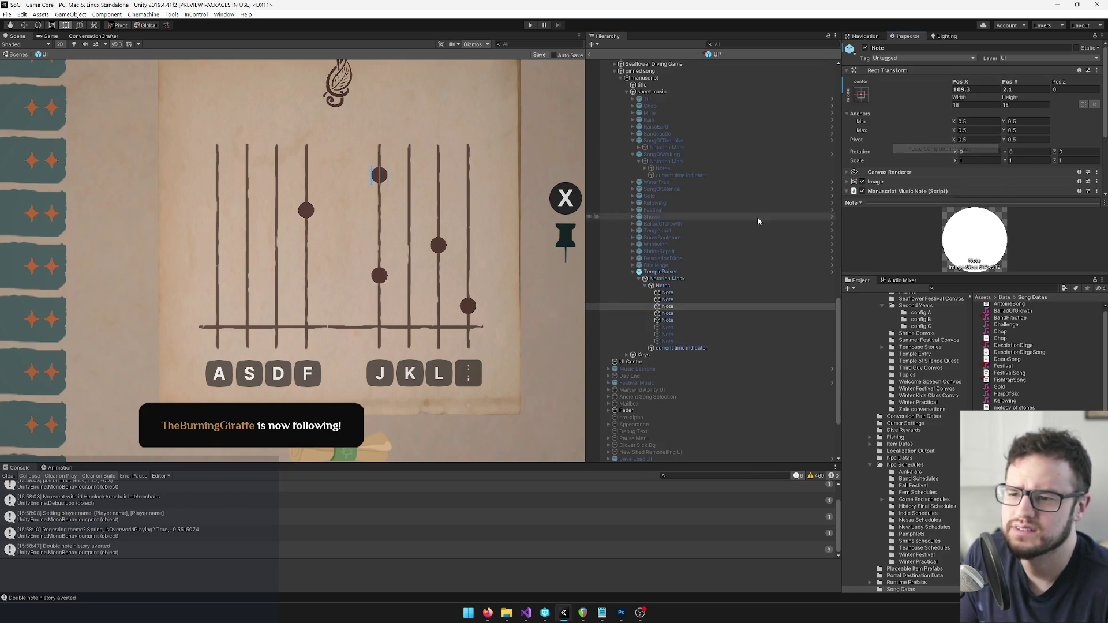
# Copy the fourth song-book note's Rect Transform onto its pinned-song counterpart.
pyautogui.click(695, 263)
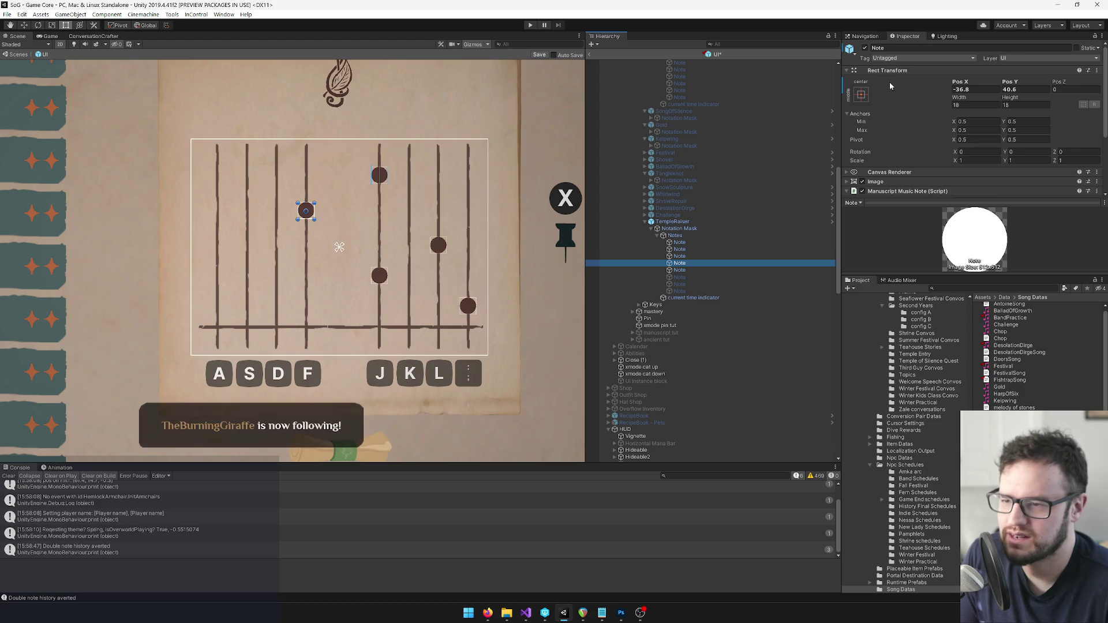
pyautogui.rightClick(892, 89)
pyautogui.click(923, 132)
pyautogui.scroll(-10, 733, 231)
pyautogui.scroll(-5, 735, 265)
pyautogui.click(687, 262)
pyautogui.rightClick(879, 71)
pyautogui.click(946, 134)
# Copy the Rect Transform of the fifth song-book TempleRaiser note.
pyautogui.scroll(5, 695, 234)
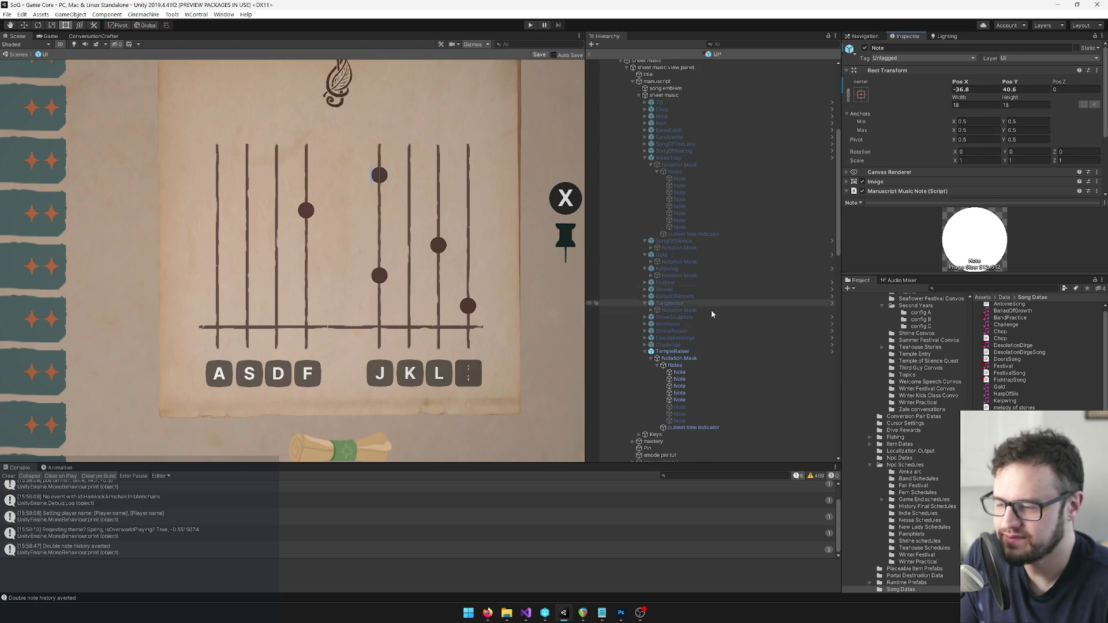
pyautogui.click(692, 400)
pyautogui.rightClick(897, 71)
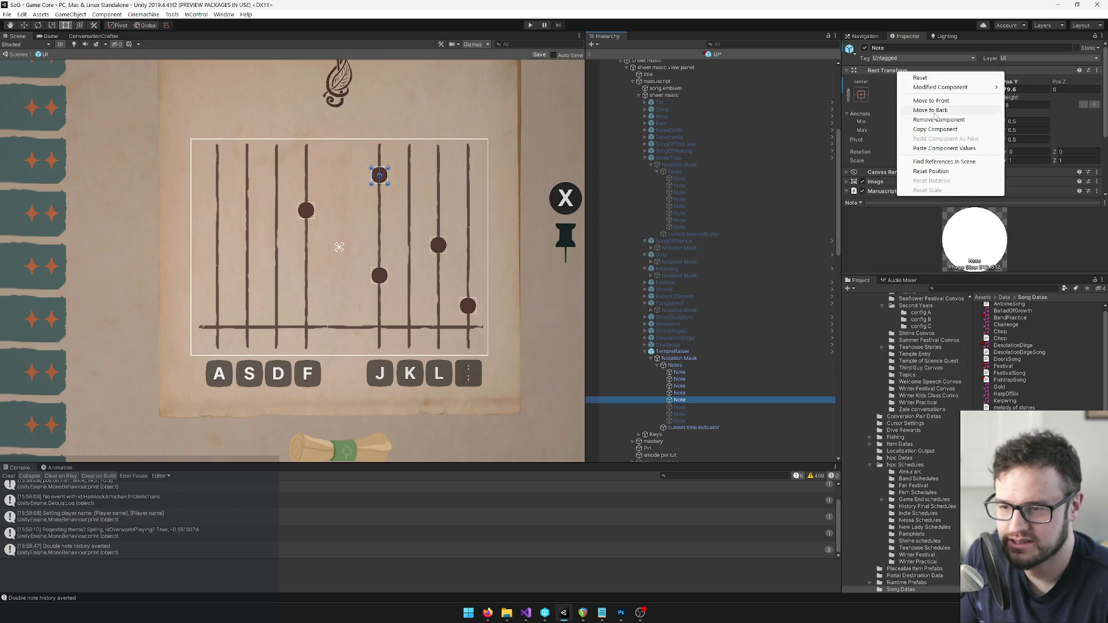
pyautogui.click(933, 130)
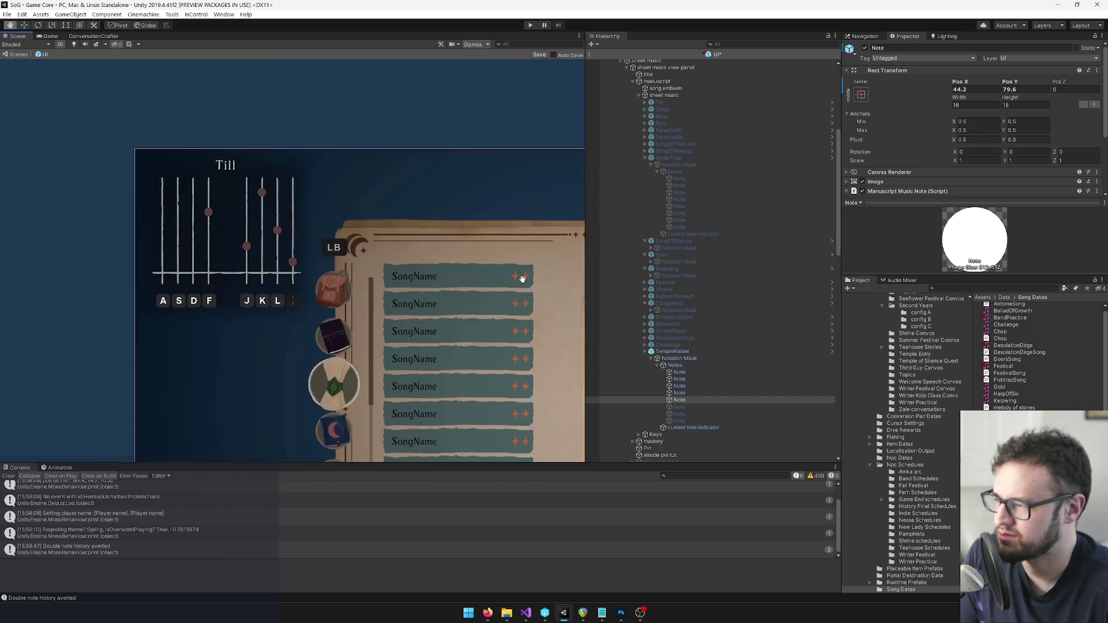
# Paste the copied Rect Transform values onto the fifth pinned-song TempleRaiser note.
pyautogui.scroll(-5, 692, 308)
pyautogui.scroll(-3, 698, 374)
pyautogui.click(703, 373)
pyautogui.rightClick(898, 70)
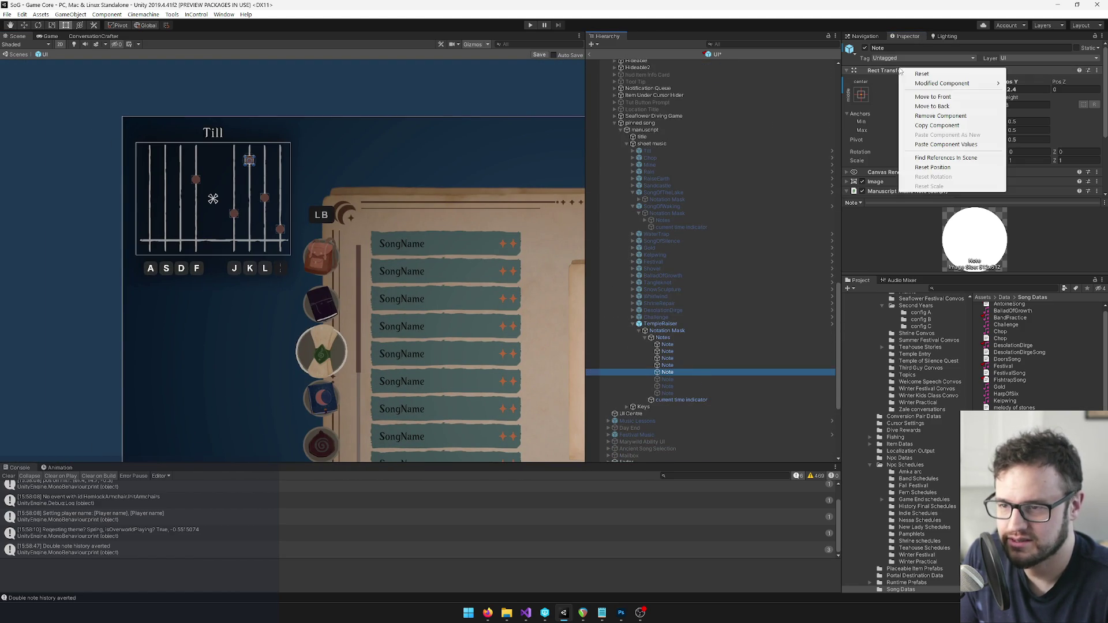
pyautogui.click(944, 144)
pyautogui.click(944, 144)
# Frame both song panels in the Scene view to check, then deactivate the pinned TempleRaiser notation.
pyautogui.scroll(-3, 500, 149)
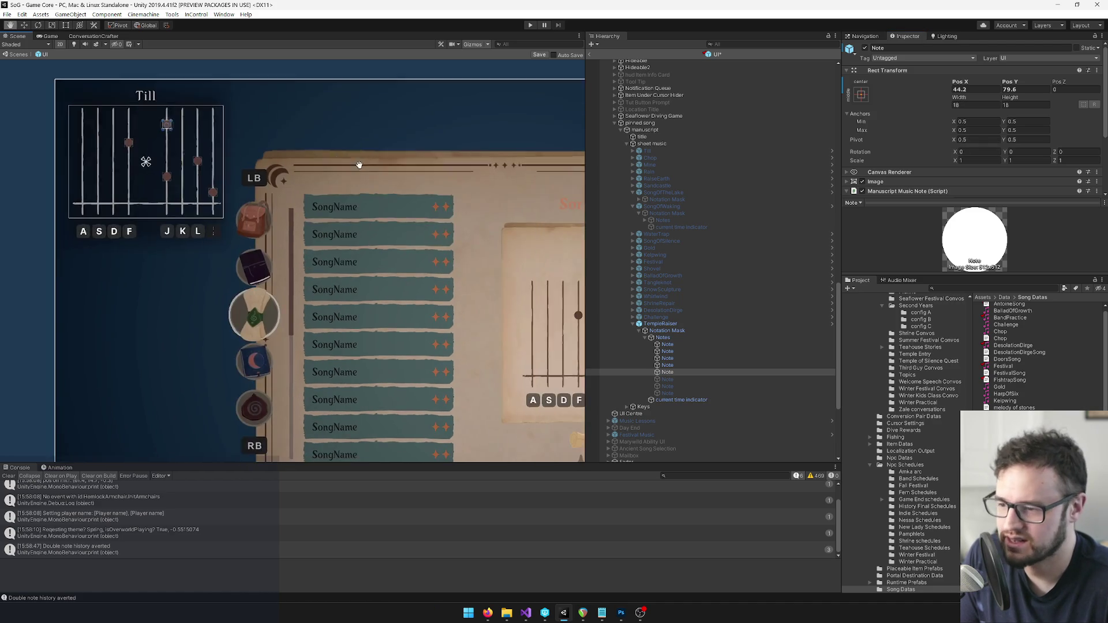
pyautogui.scroll(3, 351, 162)
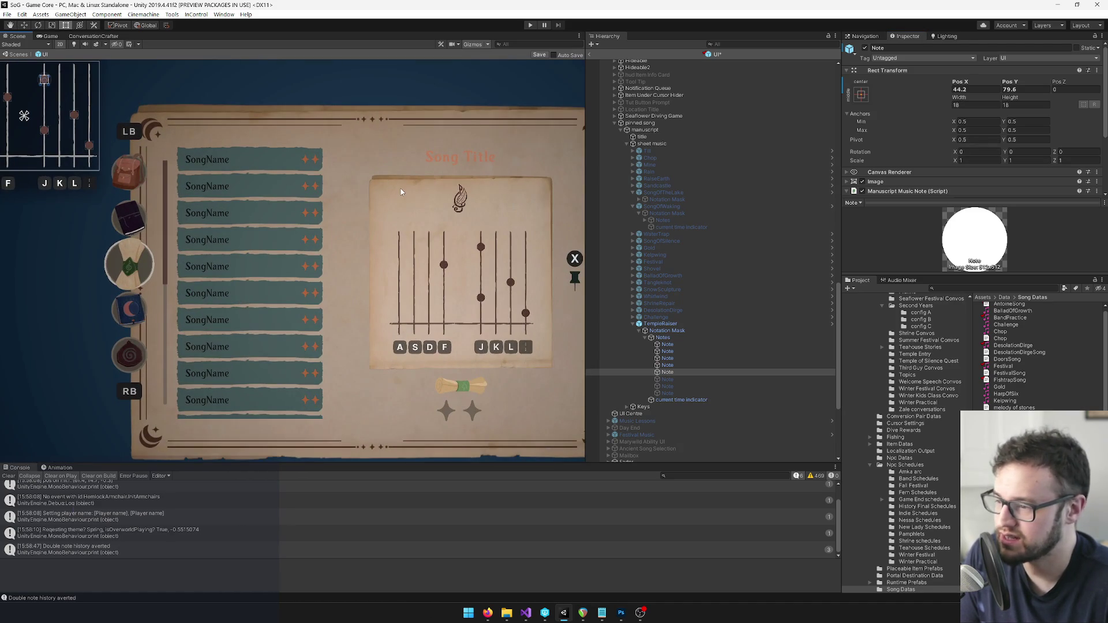
pyautogui.moveTo(400, 190); pyautogui.dragTo(336, 190)
pyautogui.scroll(-3, 298, 212)
pyautogui.scroll(2, 329, 237)
pyautogui.scroll(-2, 330, 237)
pyautogui.scroll(2, 449, 300)
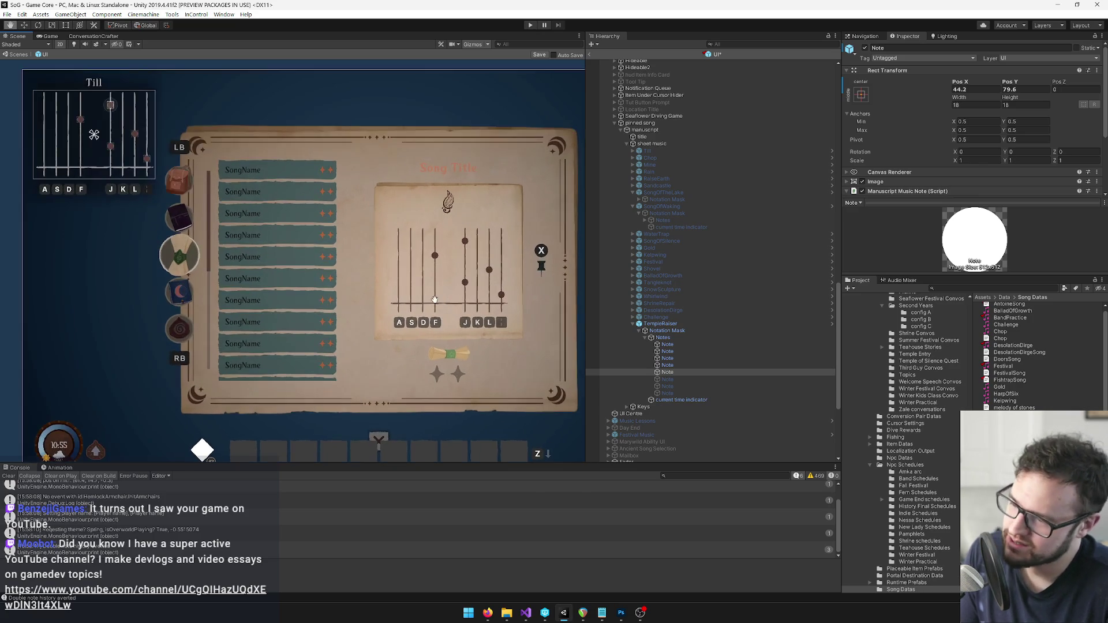
pyautogui.click(405, 283)
pyautogui.scroll(1, 405, 284)
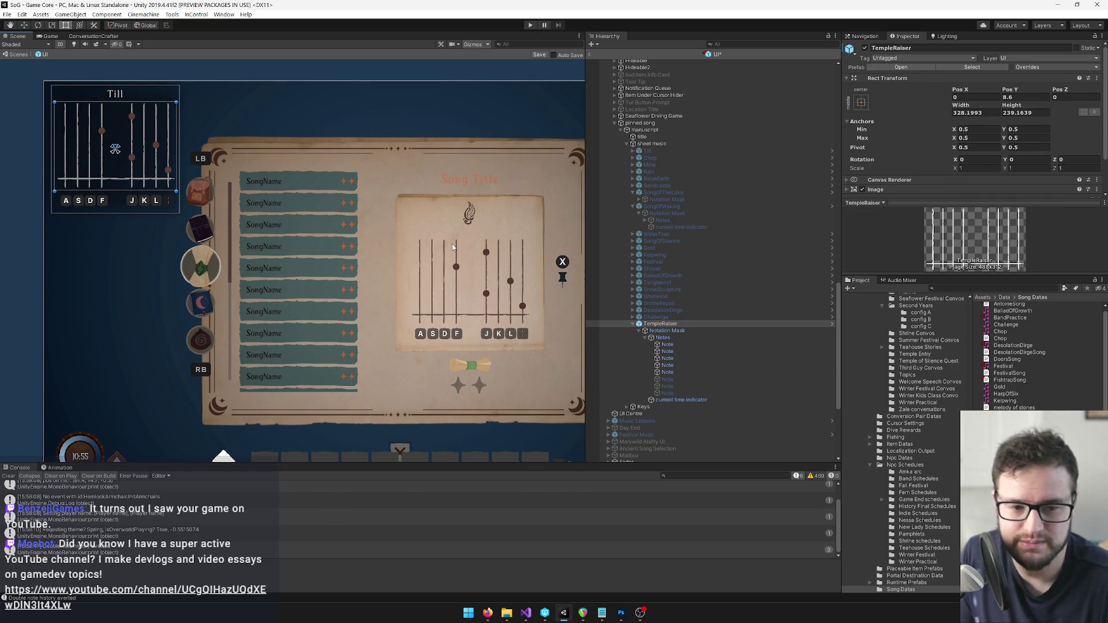
pyautogui.moveTo(341, 239)
pyautogui.mouseDown()
pyautogui.moveTo(311, 219)
pyautogui.moveTo(269, 225)
pyautogui.moveTo(314, 231)
pyautogui.moveTo(336, 260)
pyautogui.mouseUp()
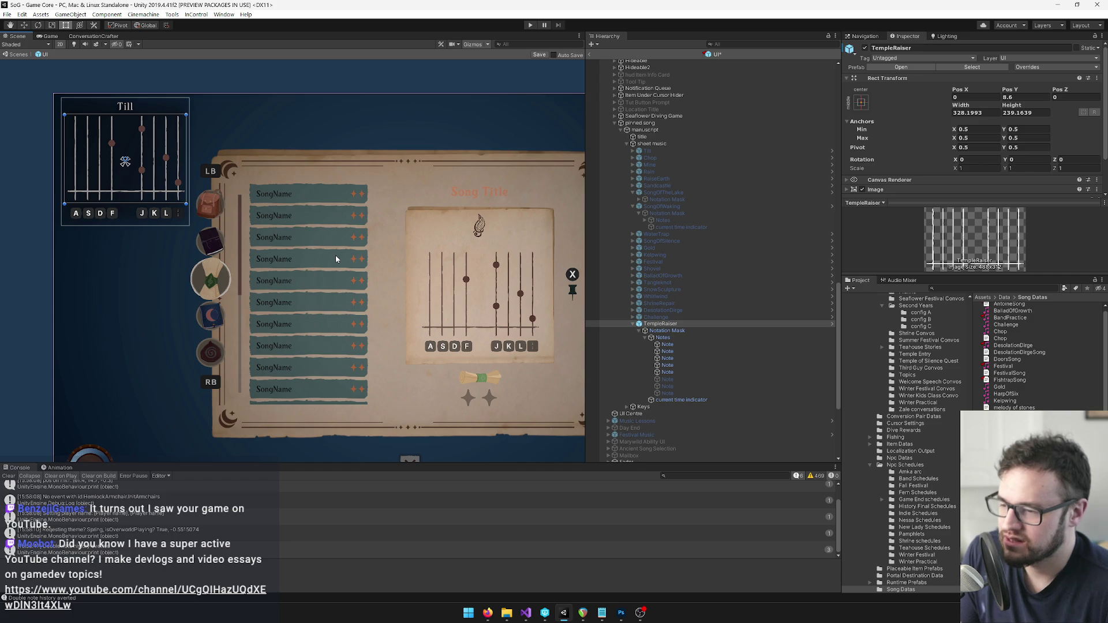
pyautogui.moveTo(336, 259); pyautogui.dragTo(311, 245)
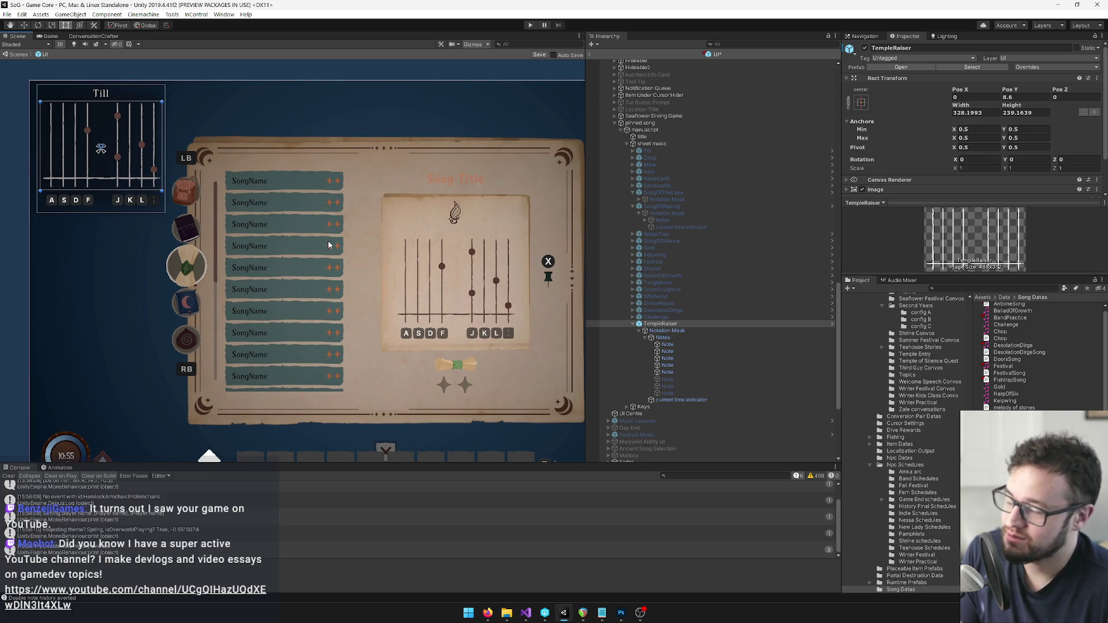
pyautogui.moveTo(283, 238); pyautogui.dragTo(370, 233)
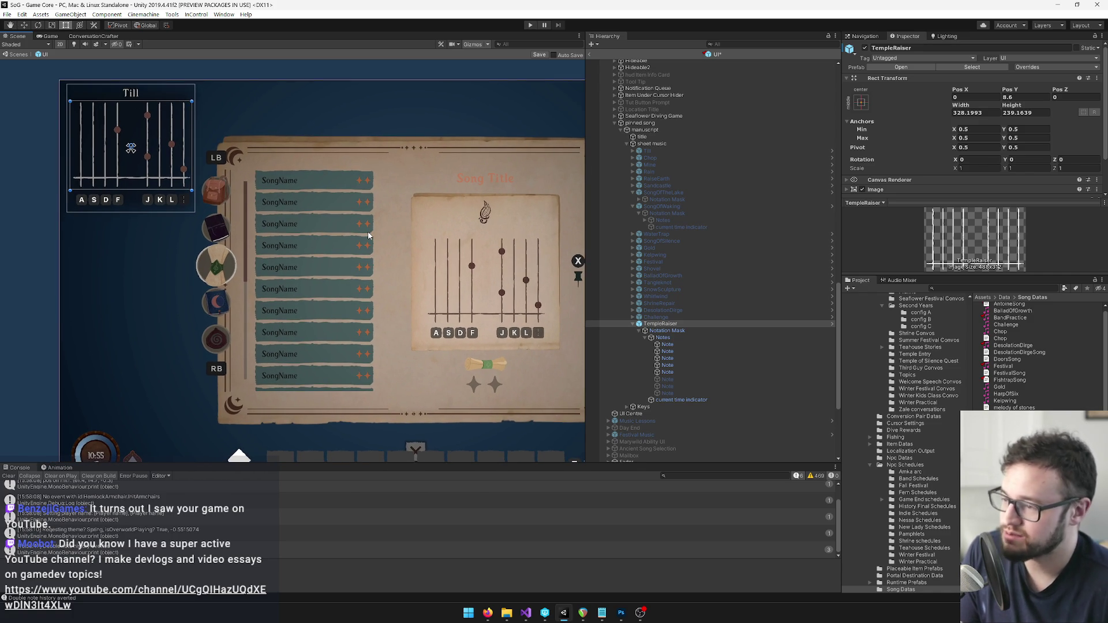
pyautogui.click(865, 48)
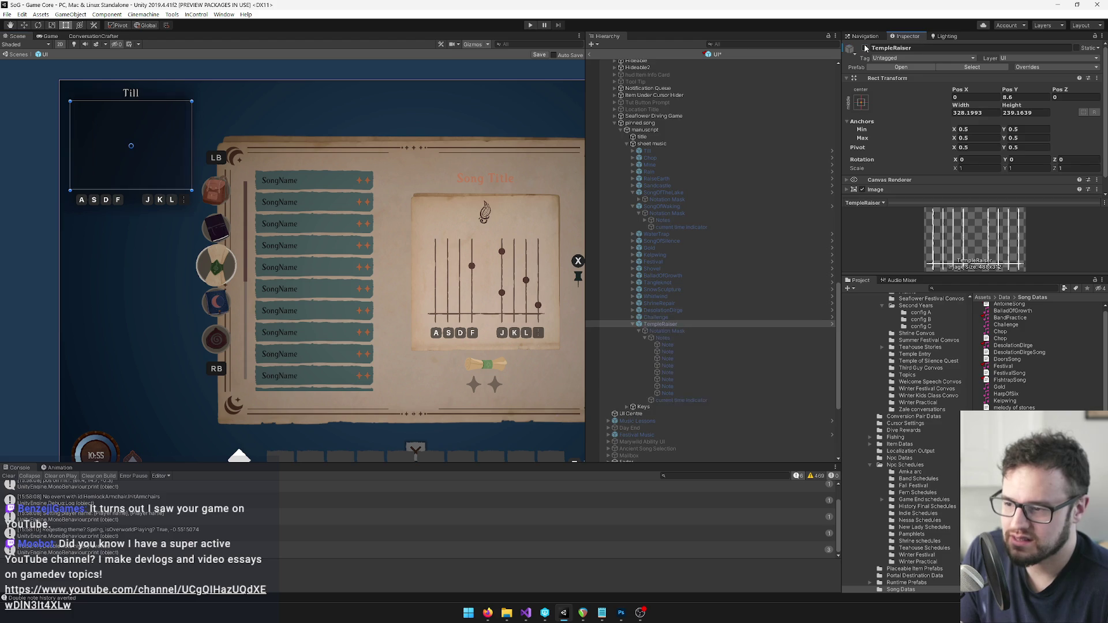
# Deactivate the song-book TempleRaiser notation, the sheet music view panel and the Spellbook.
pyautogui.scroll(10, 657, 347)
pyautogui.scroll(5, 657, 347)
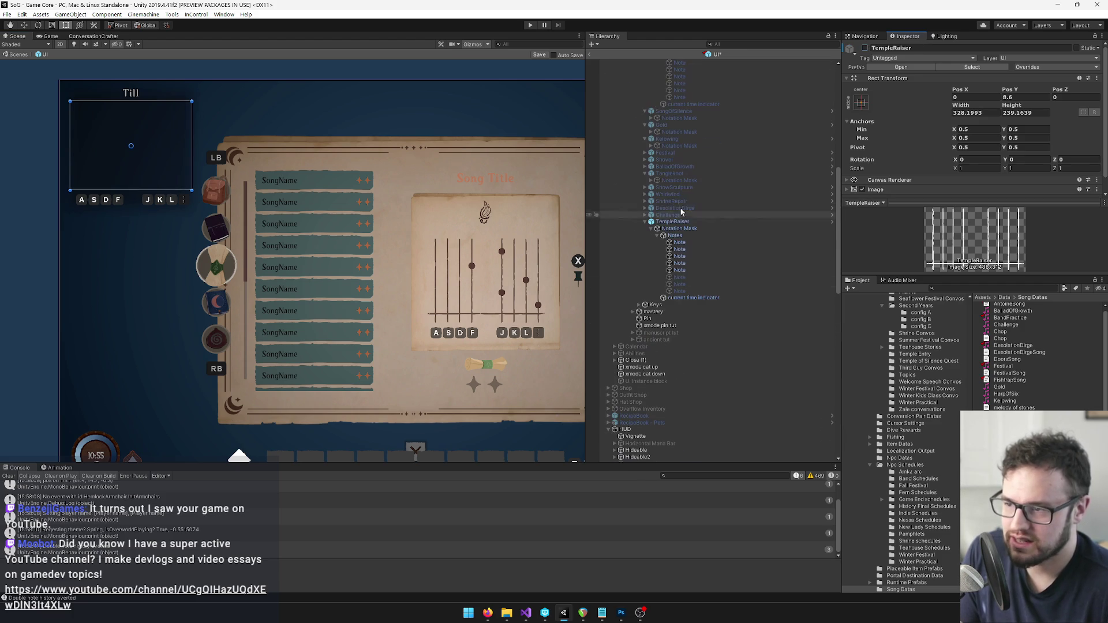
pyautogui.click(750, 221)
pyautogui.click(863, 48)
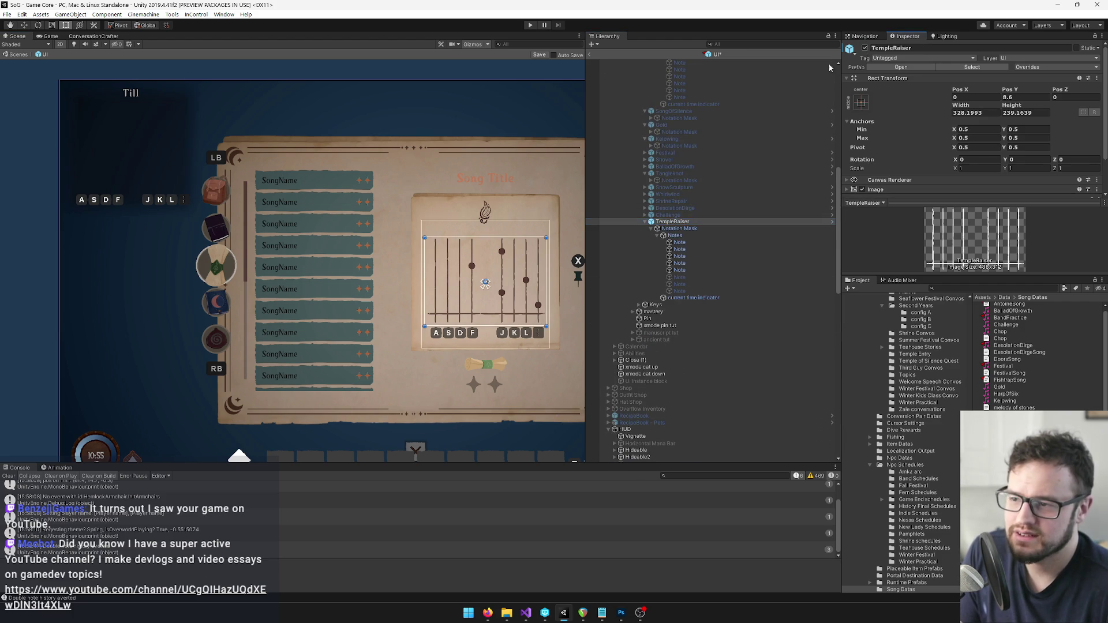
pyautogui.scroll(7, 749, 240)
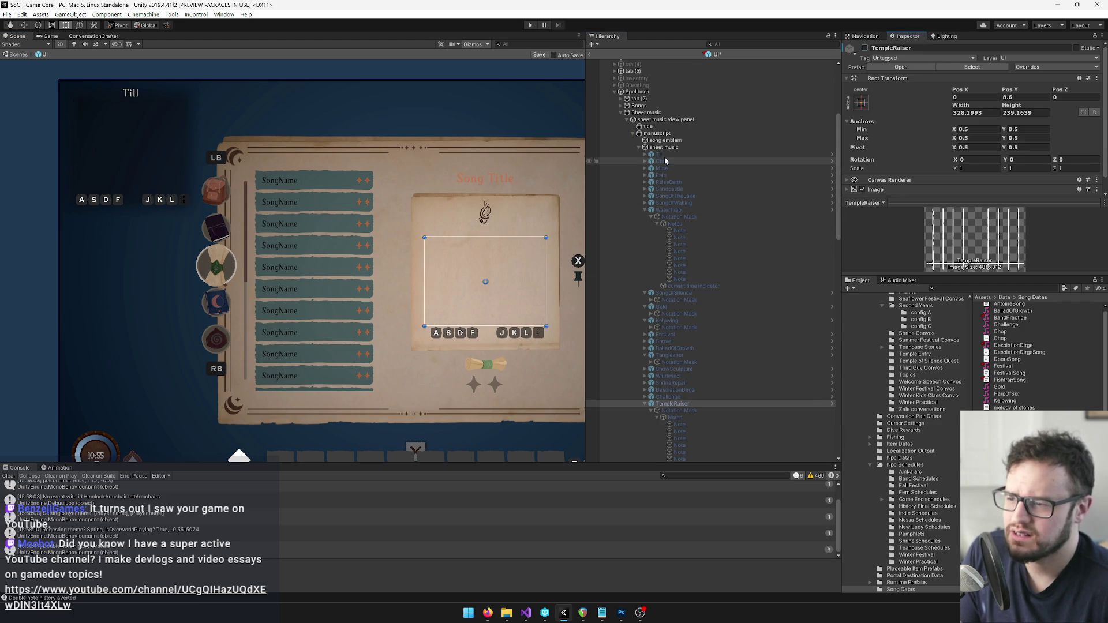
pyautogui.click(658, 120)
pyautogui.click(864, 48)
pyautogui.click(660, 92)
pyautogui.click(864, 48)
# Reactivate Inventory and deactivate the Player Menu and the pinned song.
pyautogui.scroll(5, 719, 168)
pyautogui.click(653, 209)
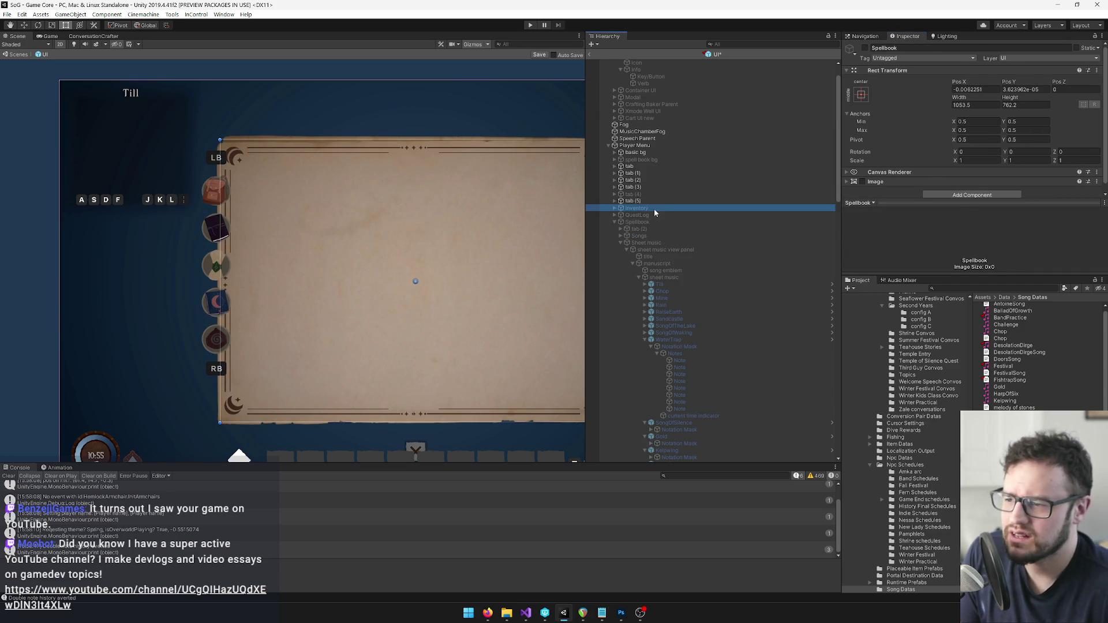
pyautogui.click(864, 48)
pyautogui.click(632, 145)
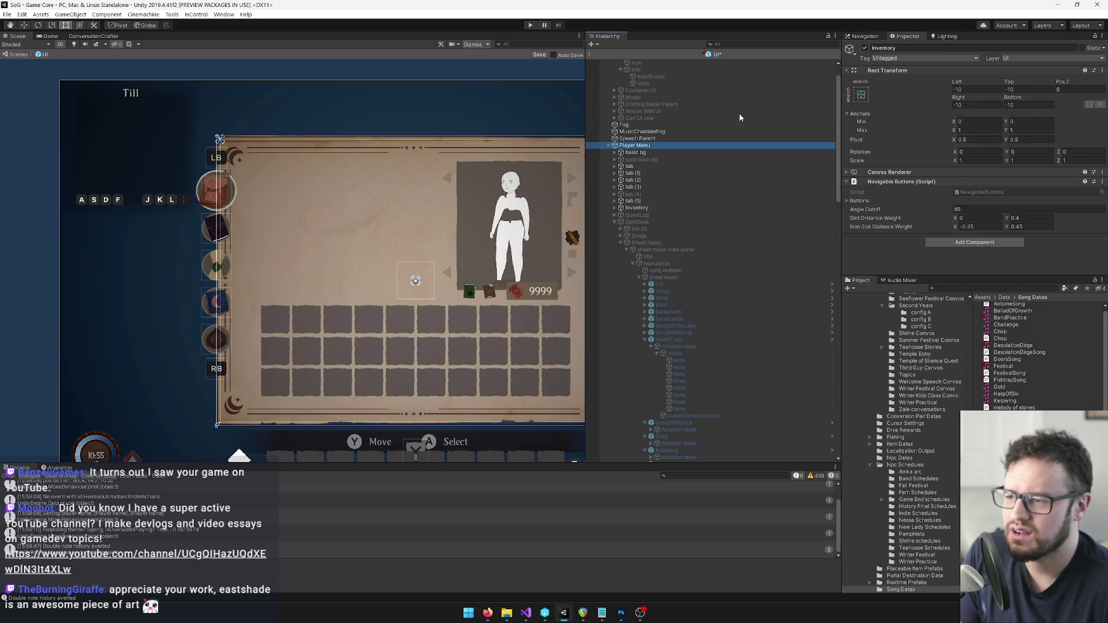
pyautogui.hotkey('alt', 'shift', 'a')
pyautogui.click(610, 146)
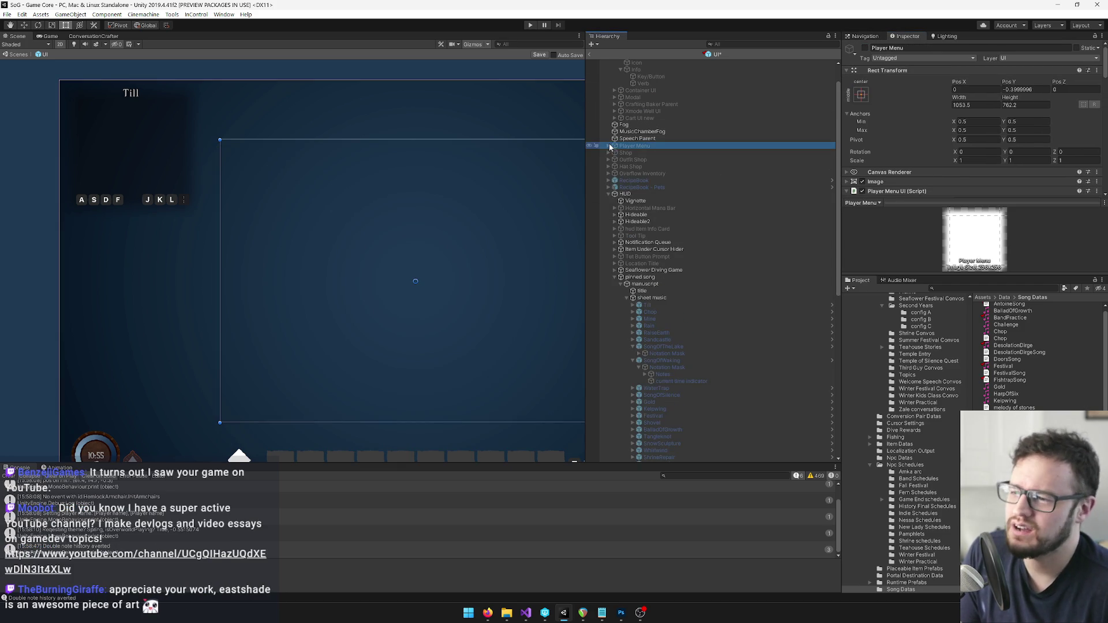
pyautogui.click(639, 278)
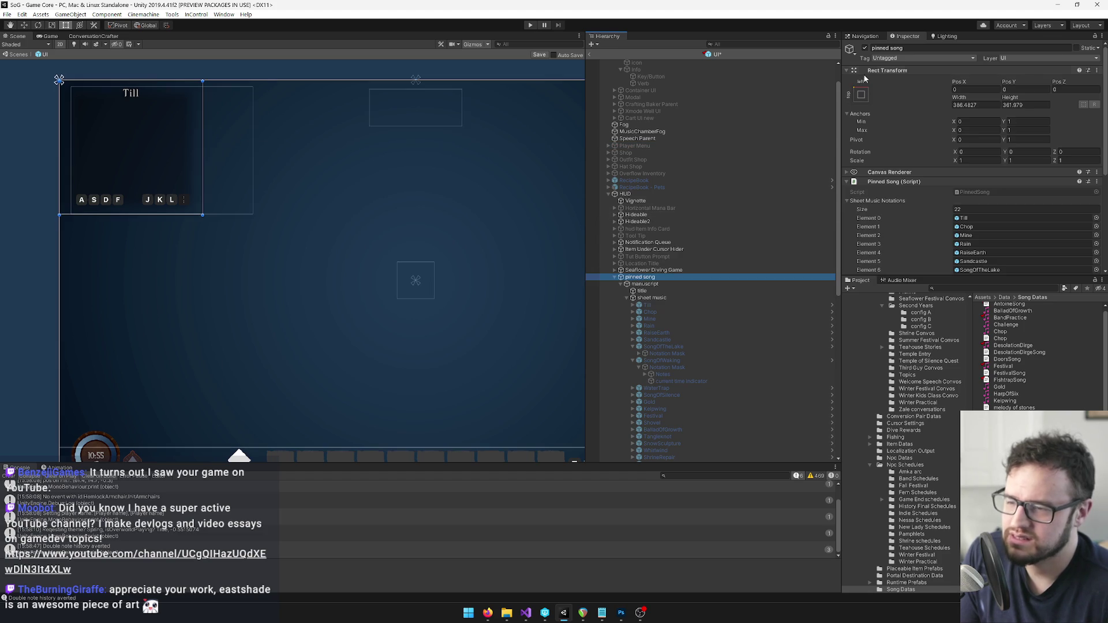
pyautogui.click(865, 50)
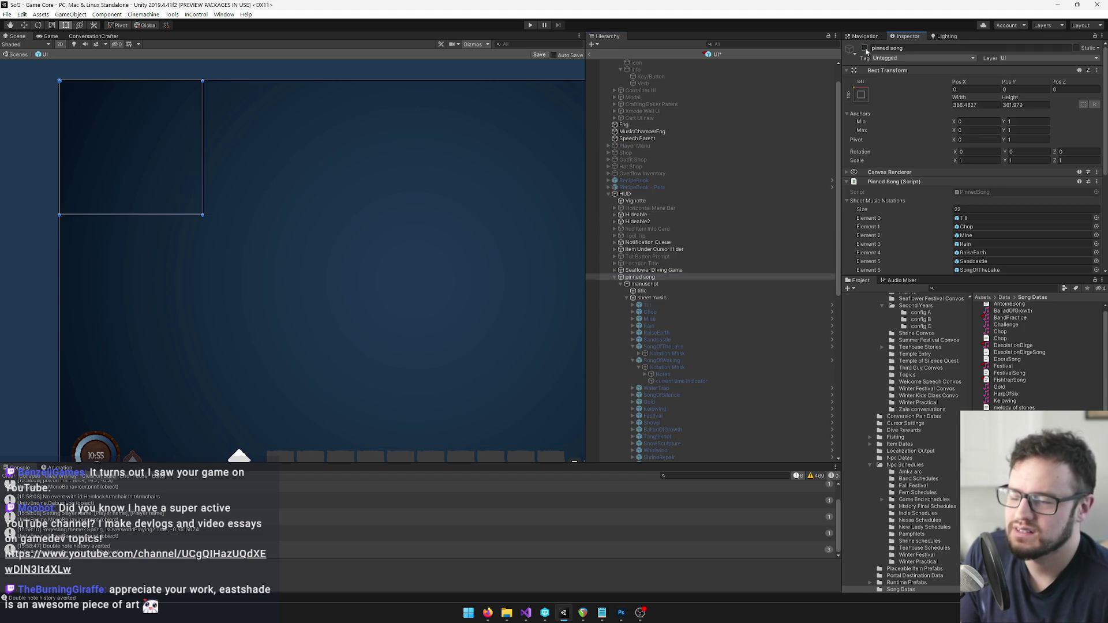
# Save the edited UI prefab with the Scene view's Save button.
pyautogui.click(539, 55)
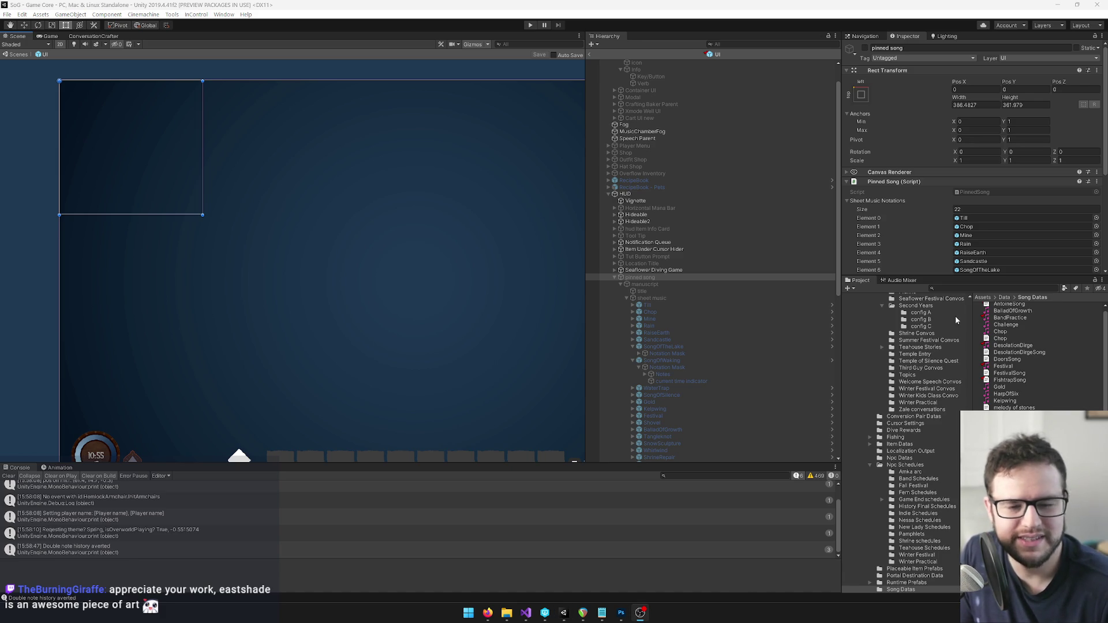
# Exit prefab mode back to the Game Core scene and widen the Game view.
pyautogui.click(591, 55)
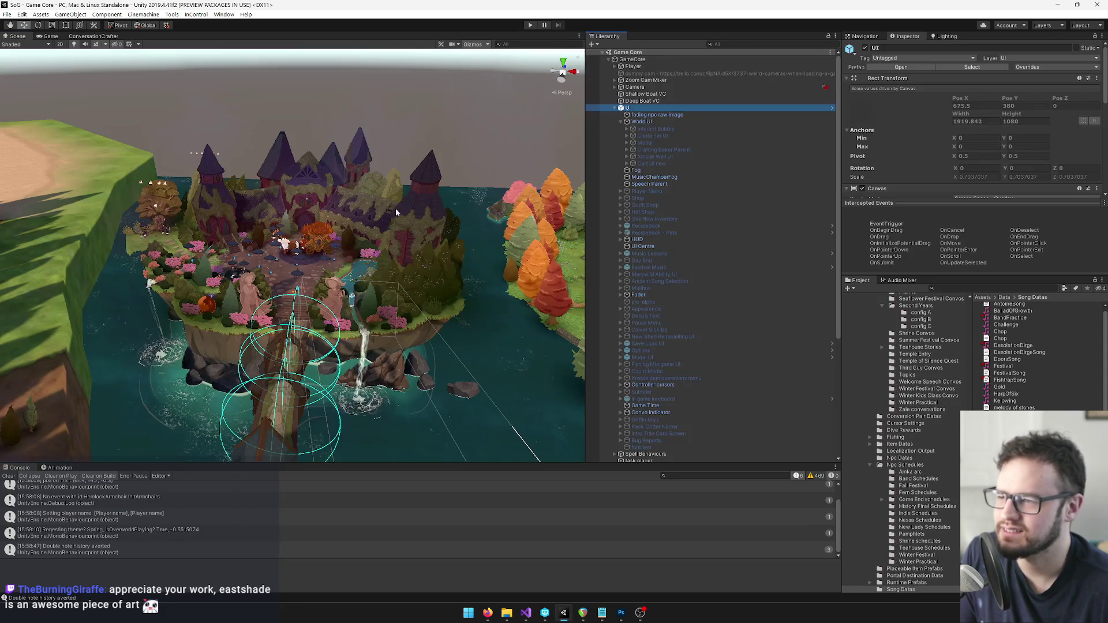
pyautogui.hotkey('ctrl', '2')
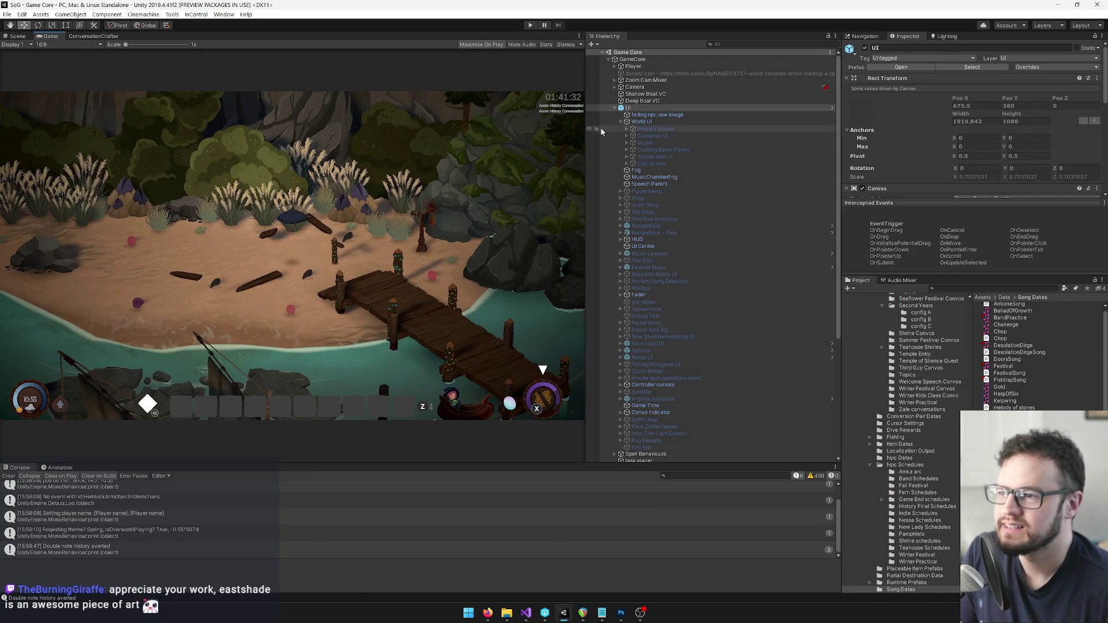
pyautogui.moveTo(586, 129); pyautogui.dragTo(668, 130)
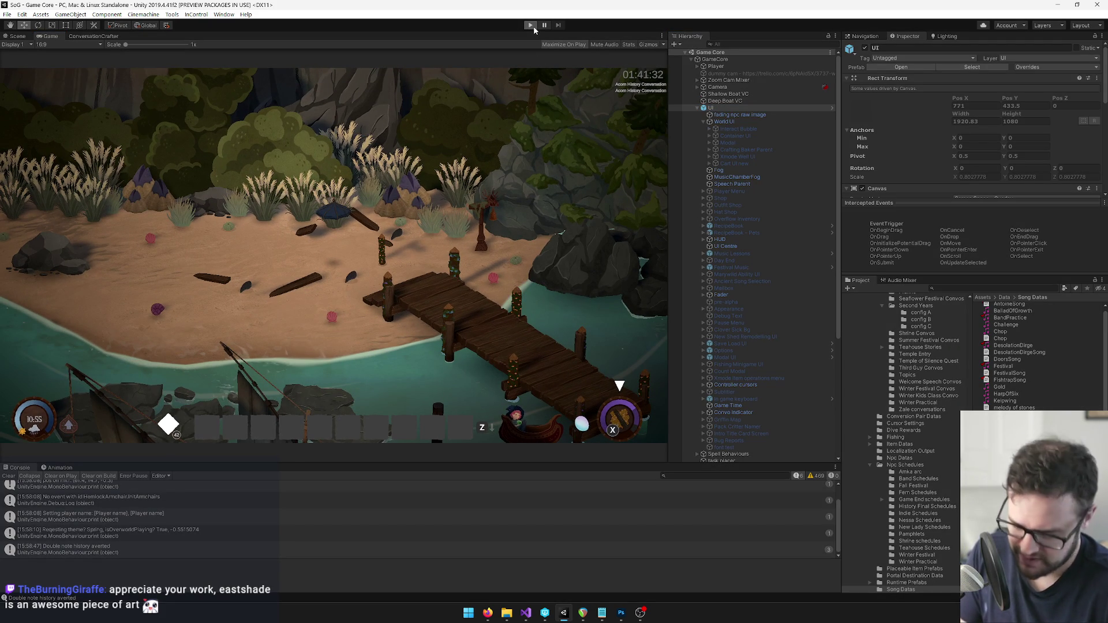
# Enter Play mode, dismiss the new instrument message, and open the inventory's song list.
pyautogui.click(533, 26)
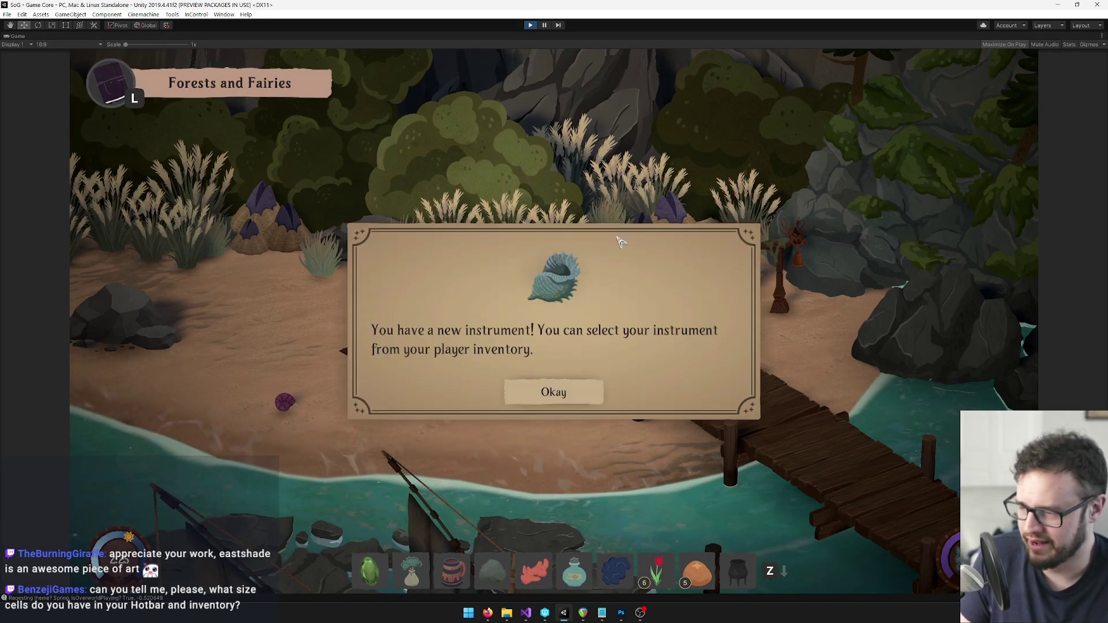
pyautogui.click(571, 386)
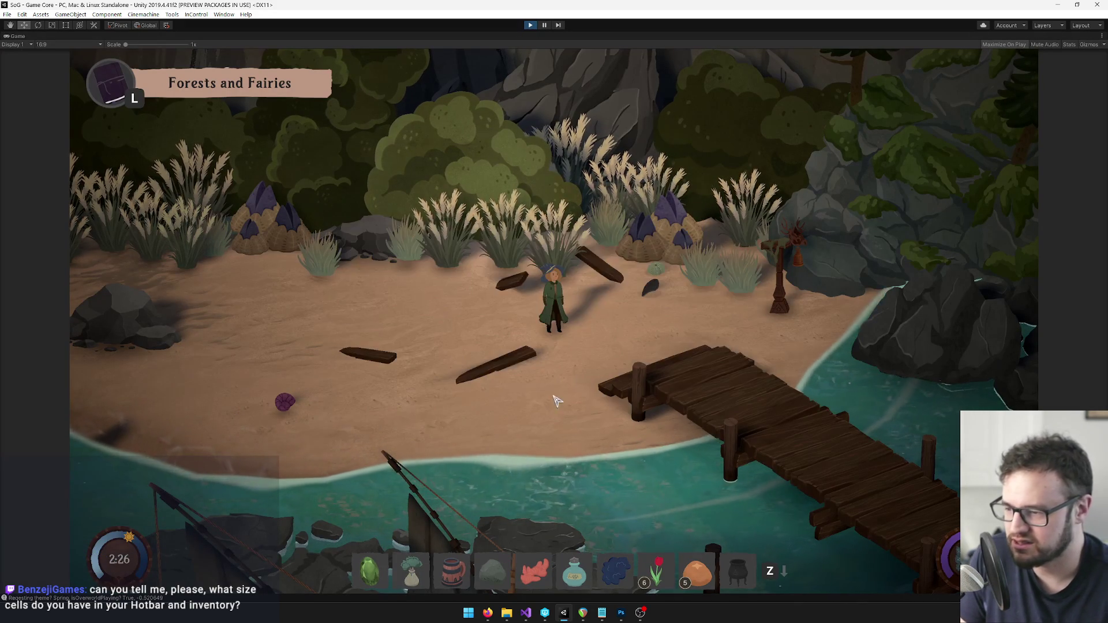
pyautogui.press('i')
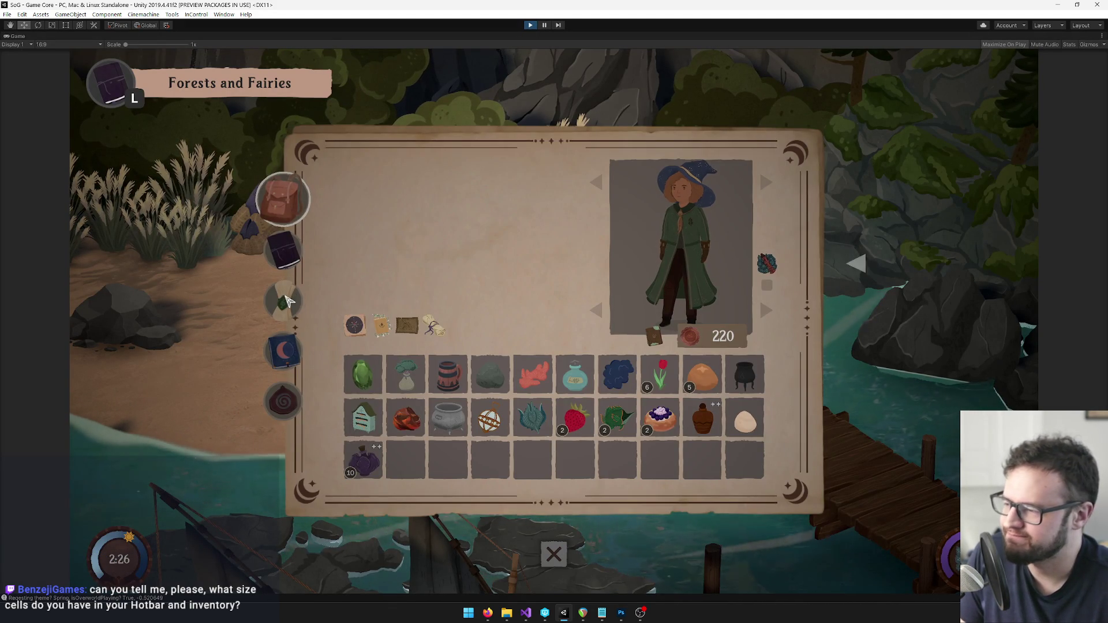
pyautogui.press('k')
pyautogui.scroll(-6, 403, 375)
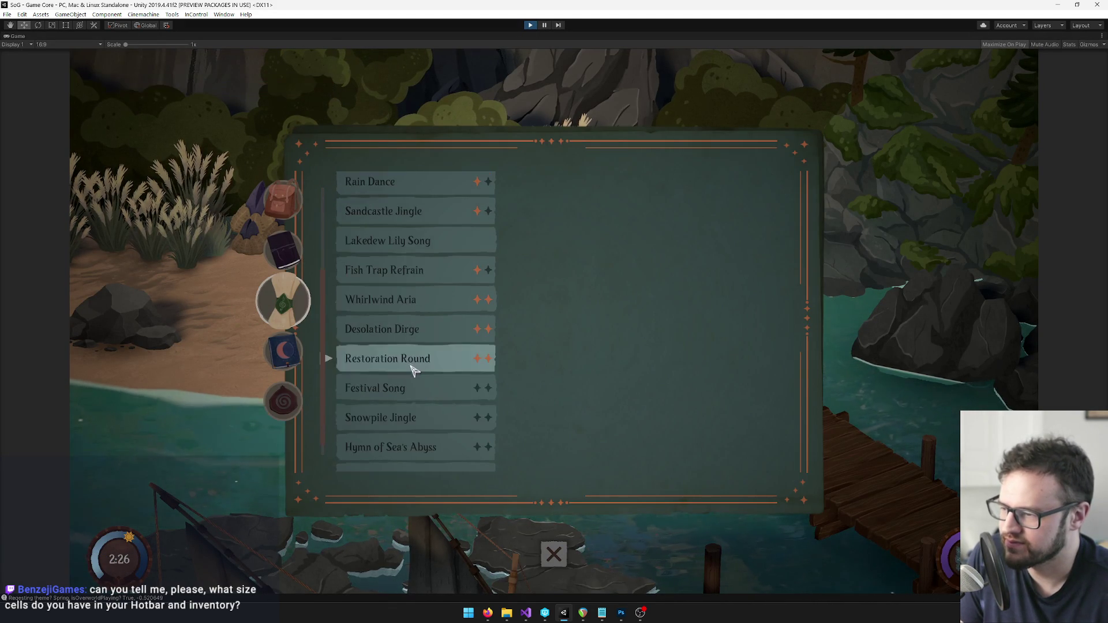
# Pin Whirlwind Aria to the screen and play it.
pyautogui.click(419, 301)
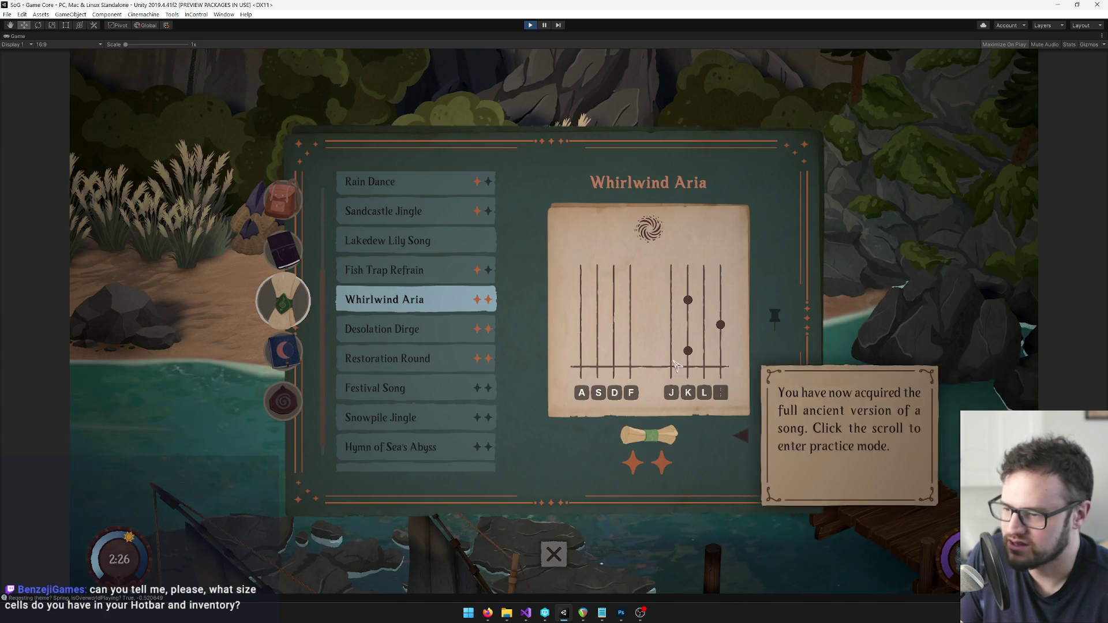
pyautogui.click(774, 321)
pyautogui.press('Escape')
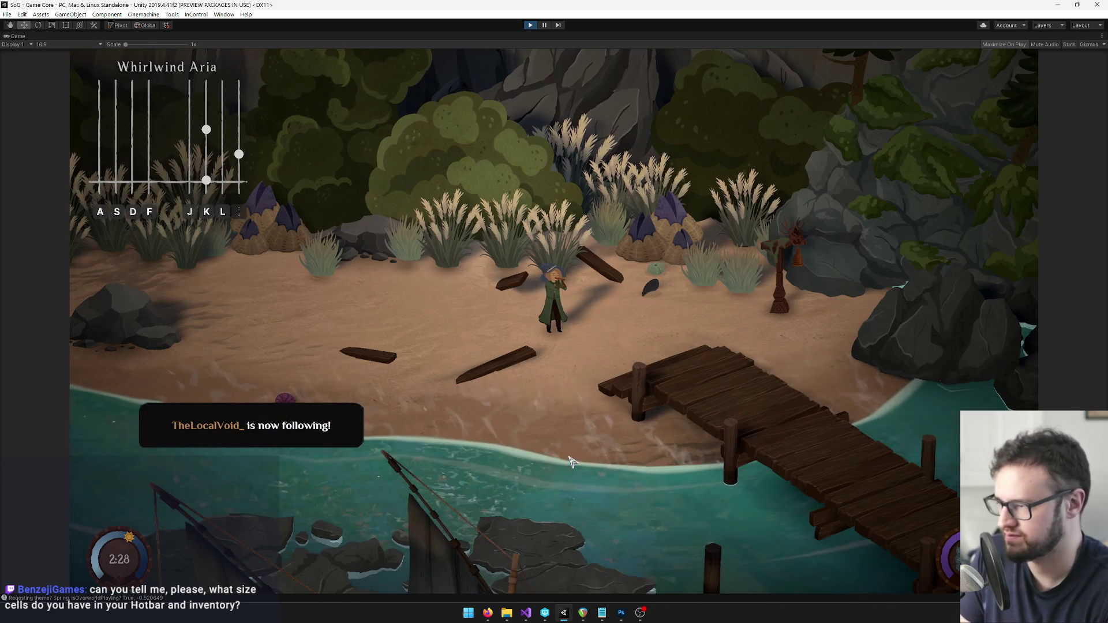
pyautogui.press('k')
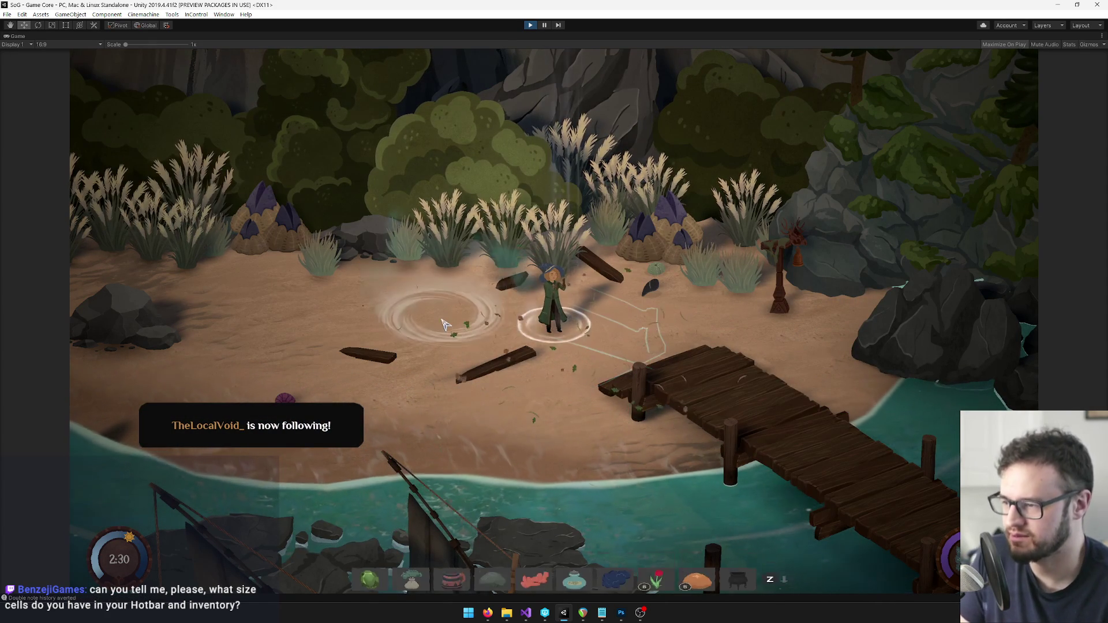
# Pin Desolation Dirge to the note overlay and play its notes on the flute.
pyautogui.press('Tab')
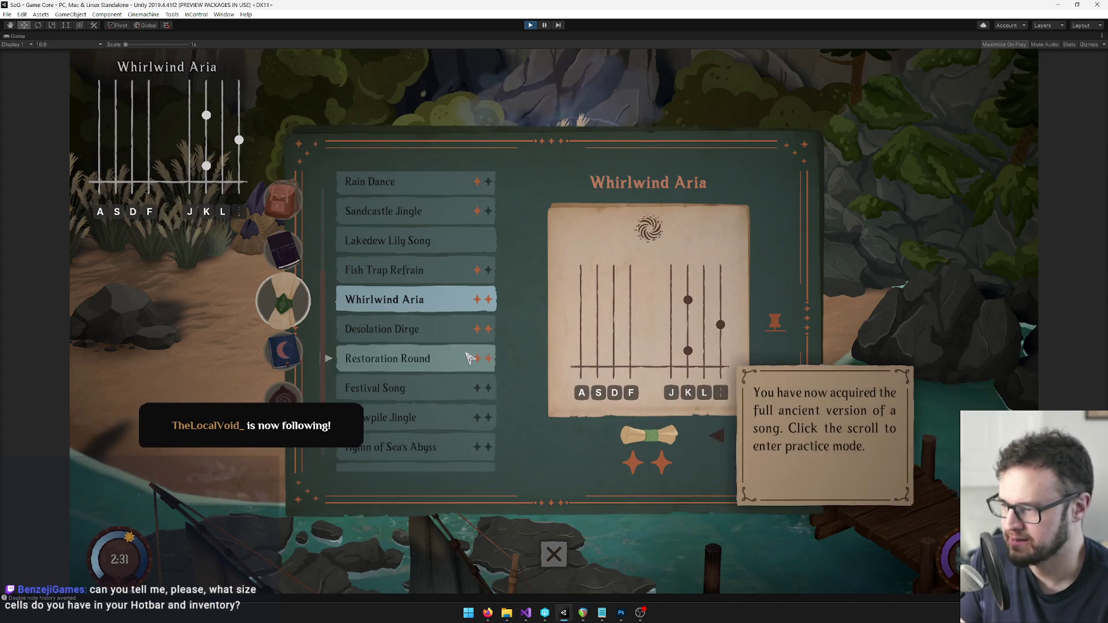
pyautogui.click(423, 339)
pyautogui.click(774, 316)
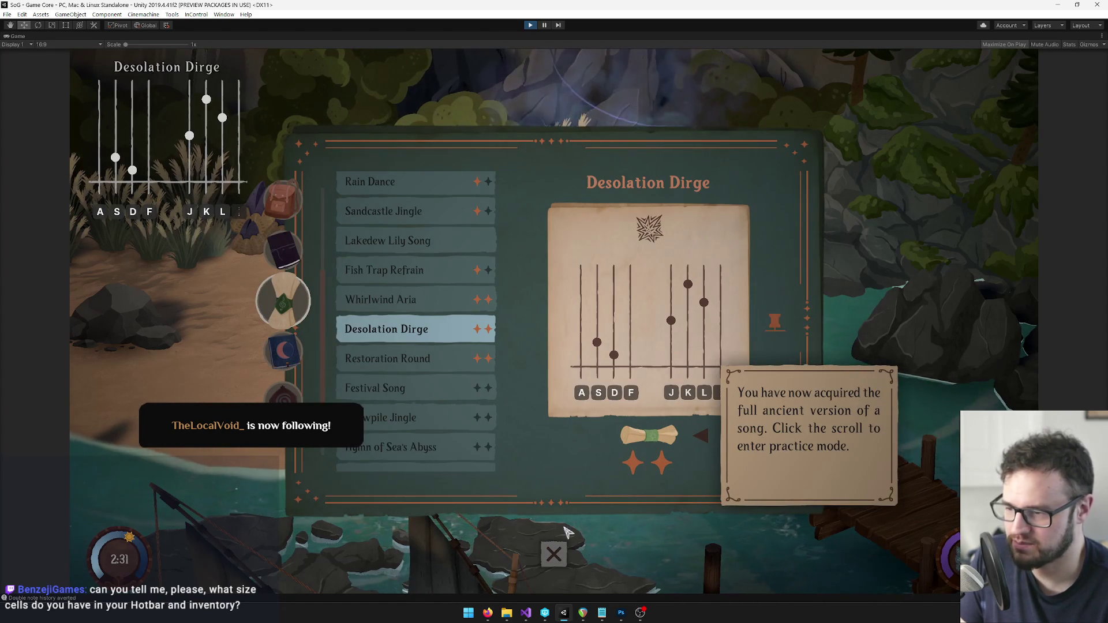
pyautogui.press('Tab')
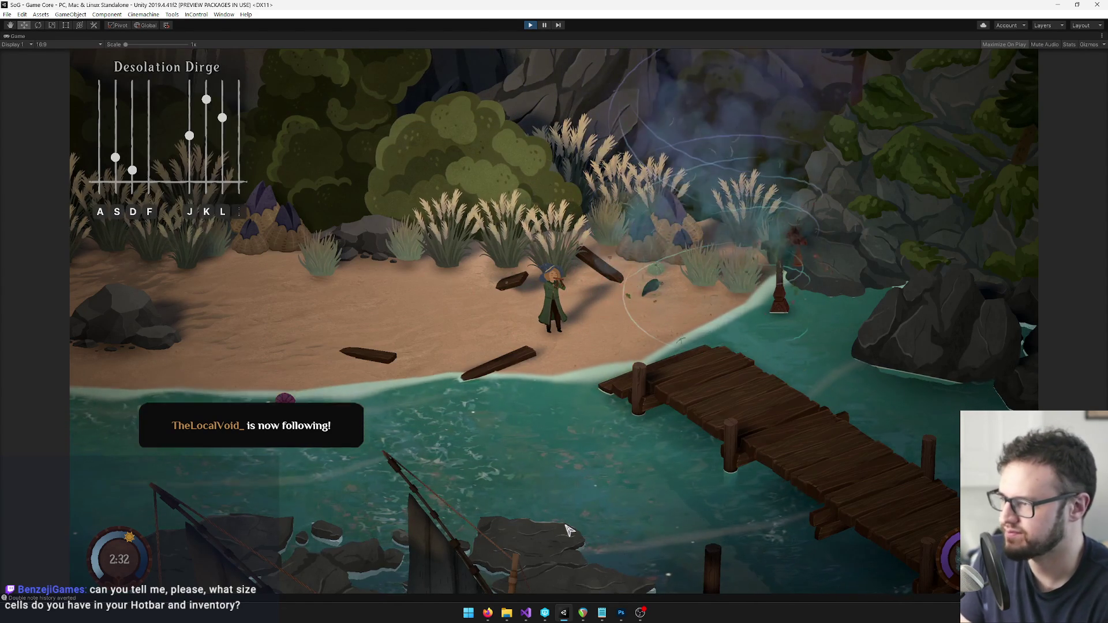
pyautogui.press('d')
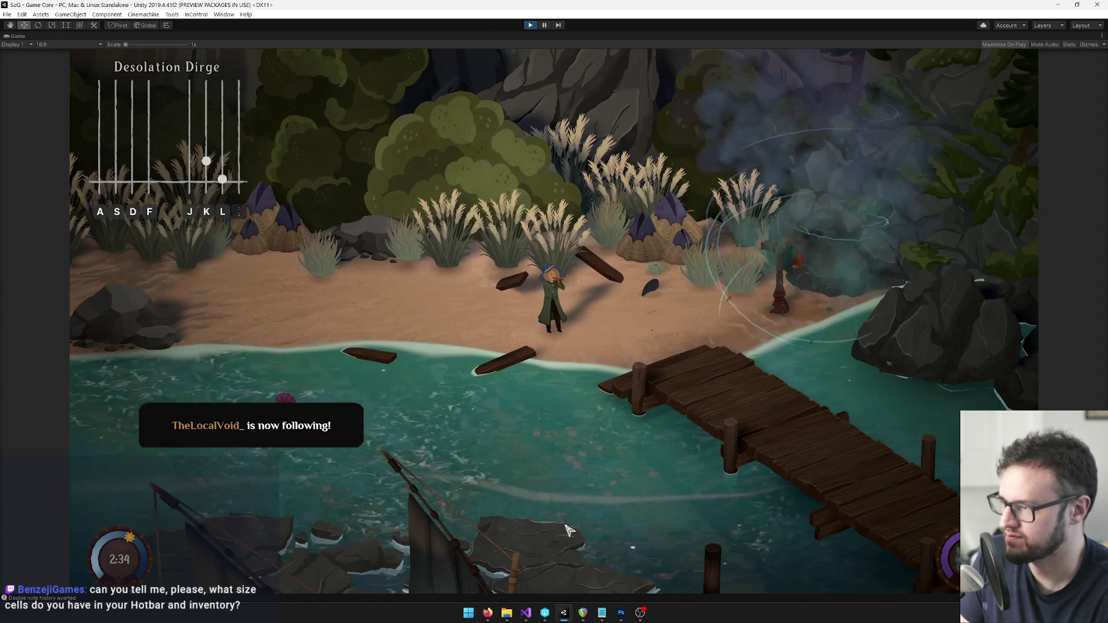
pyautogui.press('d')
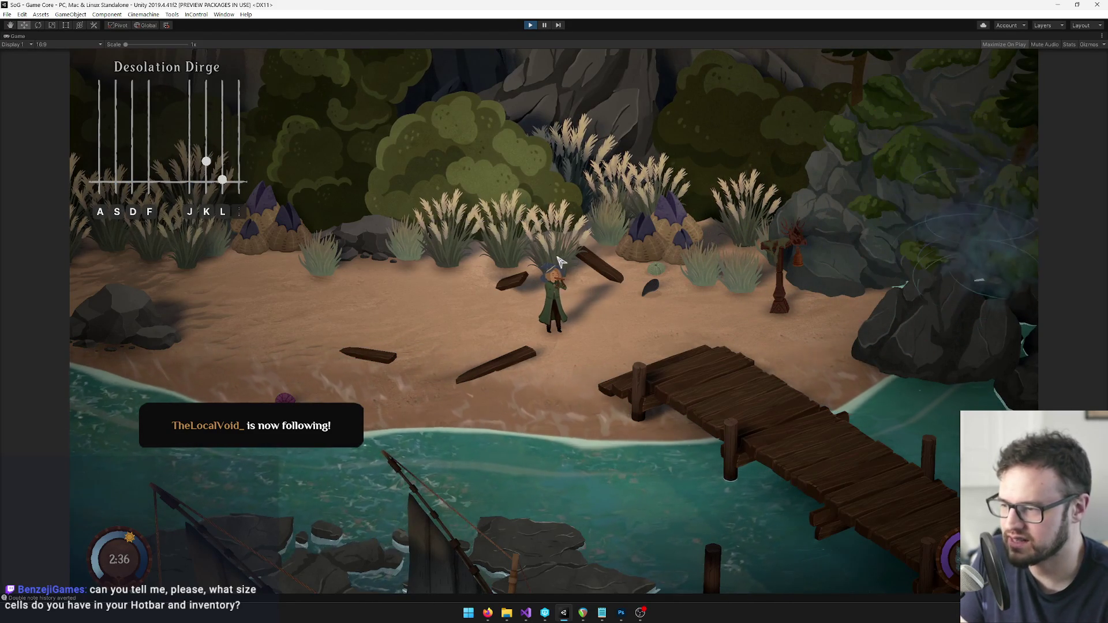
# Pin Restoration Round to the note overlay in the songbook.
pyautogui.press('Tab')
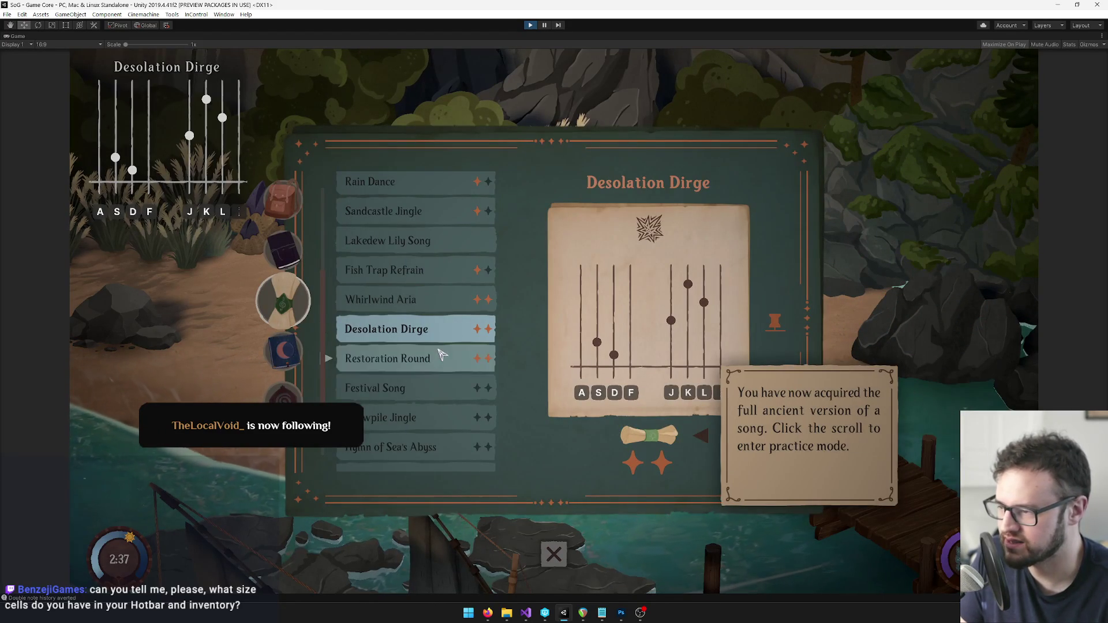
pyautogui.click(437, 363)
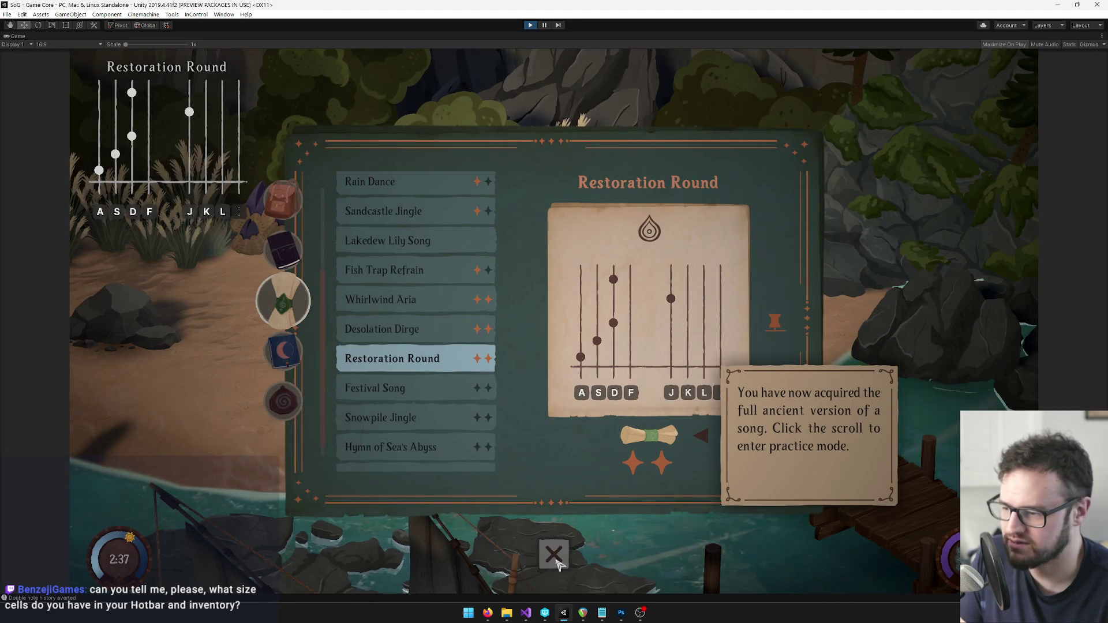
pyautogui.click(555, 557)
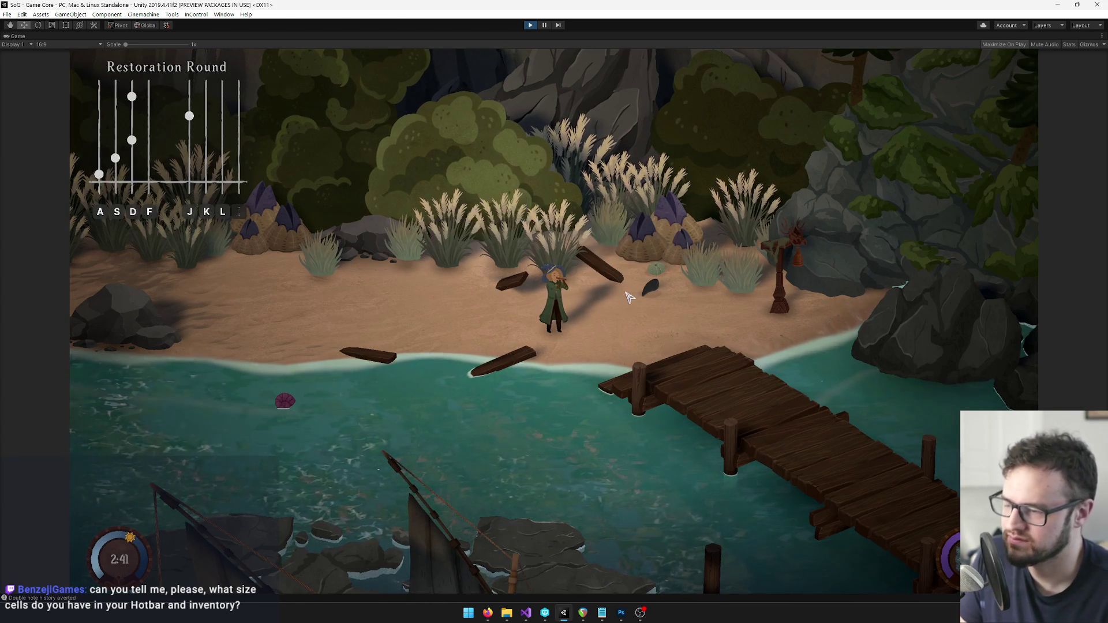
pyautogui.press('Tab')
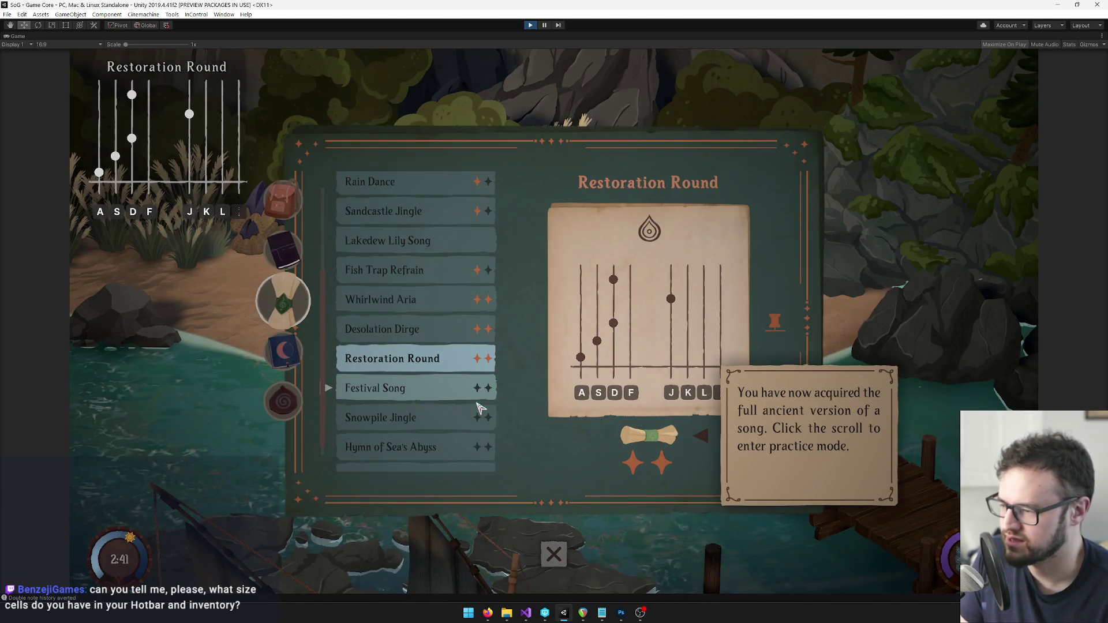
# Close the songbook and walk left past the Dragon Statue, up the cliff into the tall grass.
pyautogui.press('Tab')
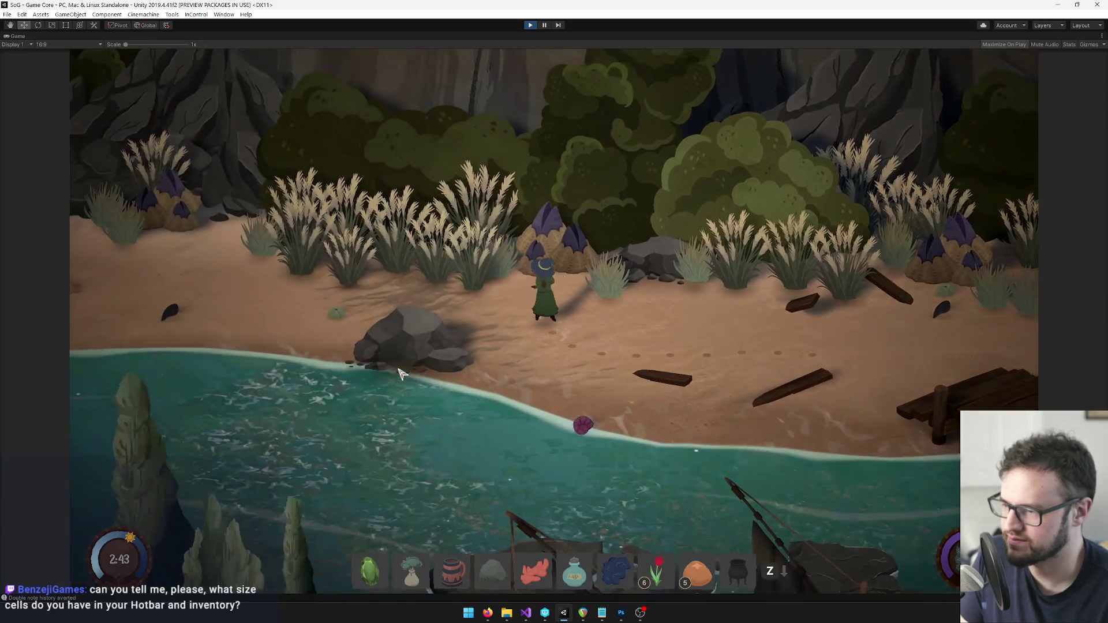
pyautogui.press('a')
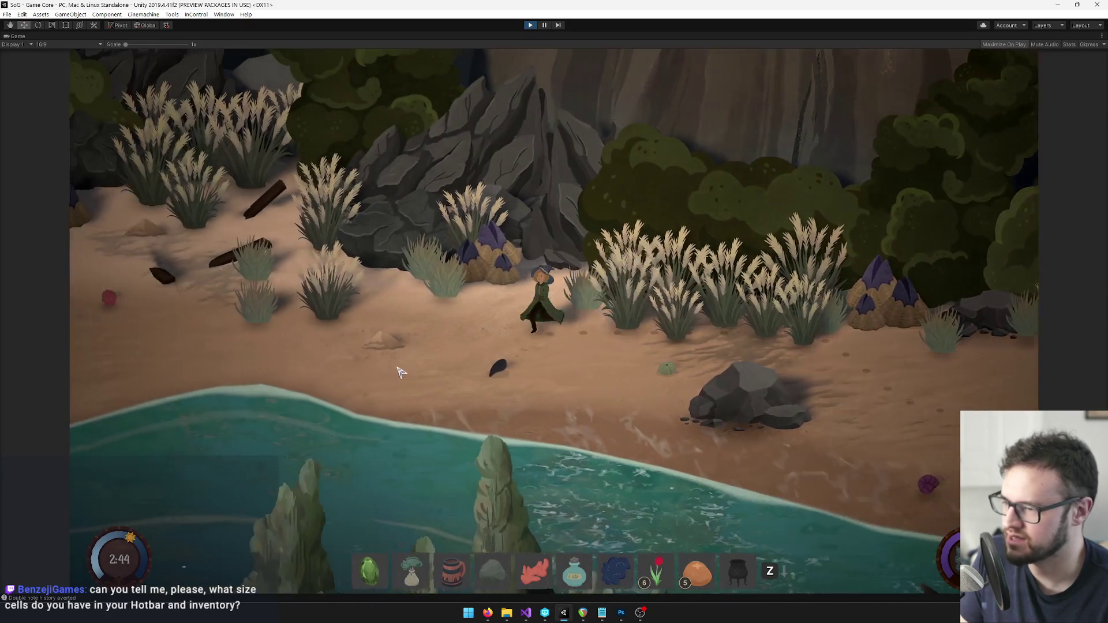
pyautogui.press('a')
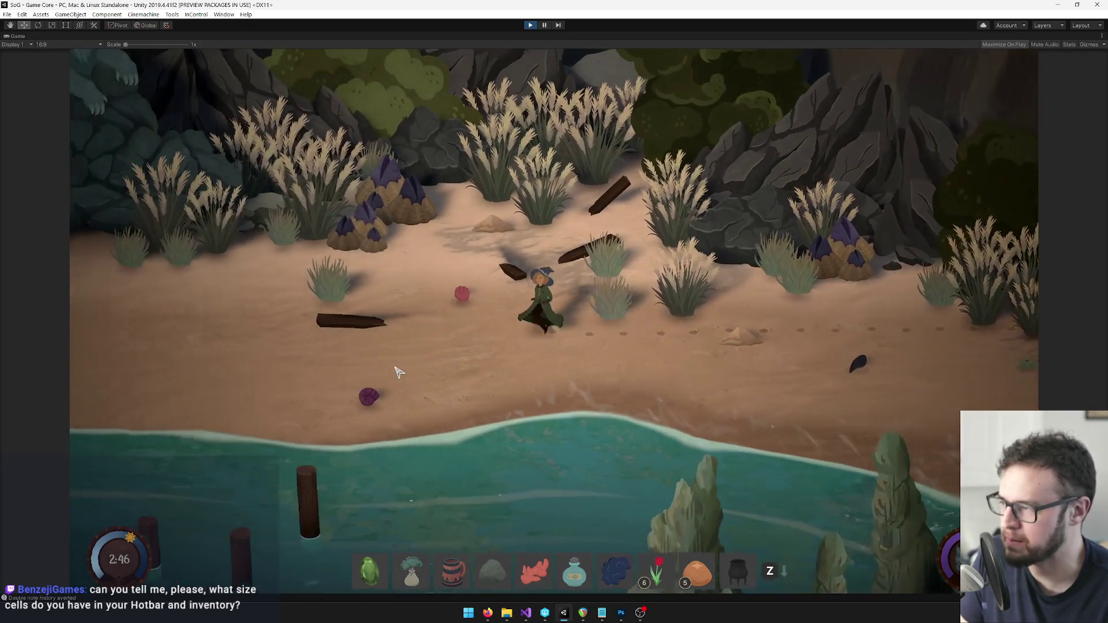
pyautogui.press('a')
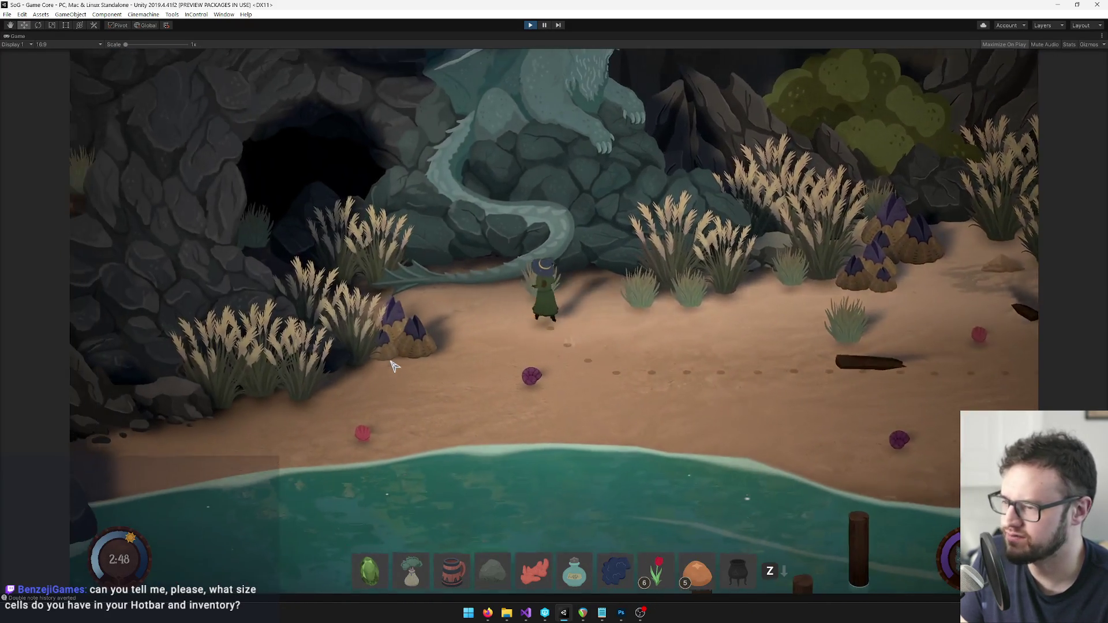
pyautogui.press('a')
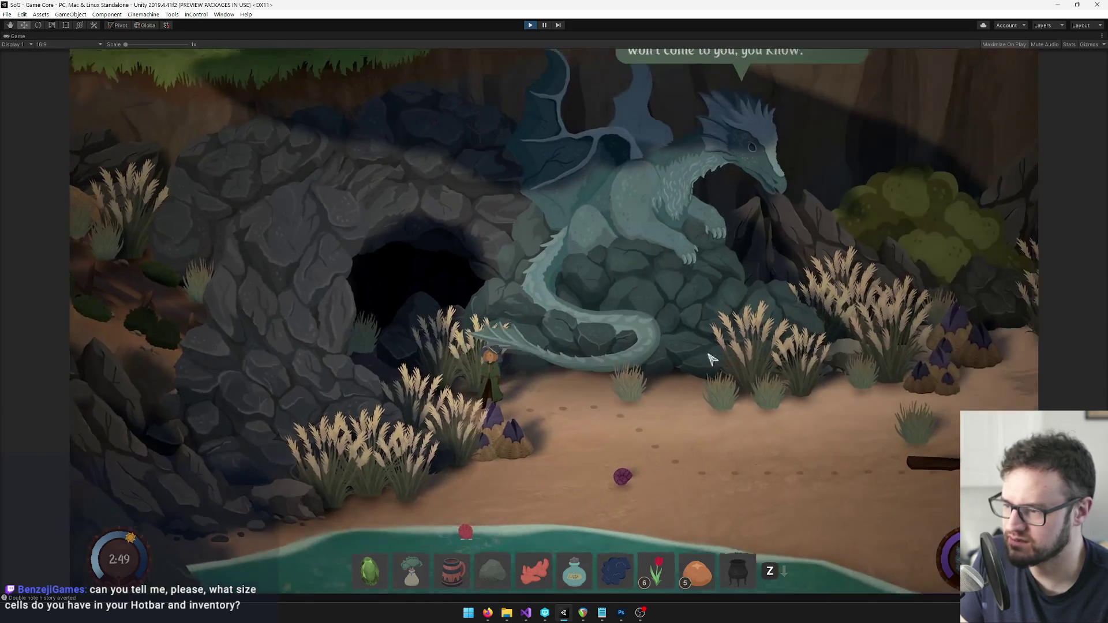
pyautogui.press('a')
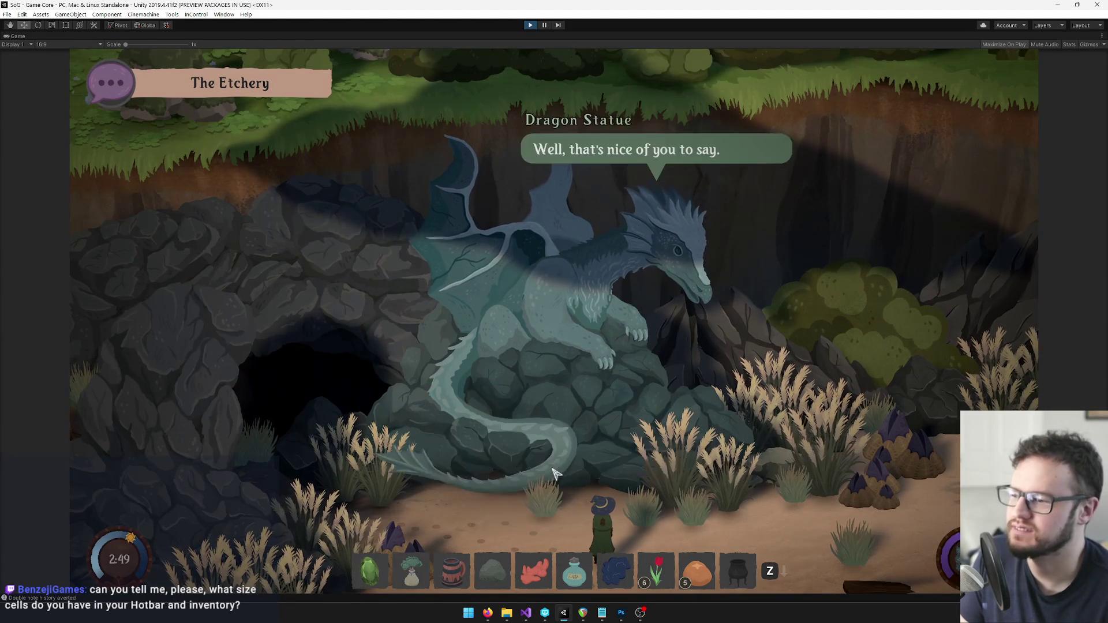
pyautogui.press('a')
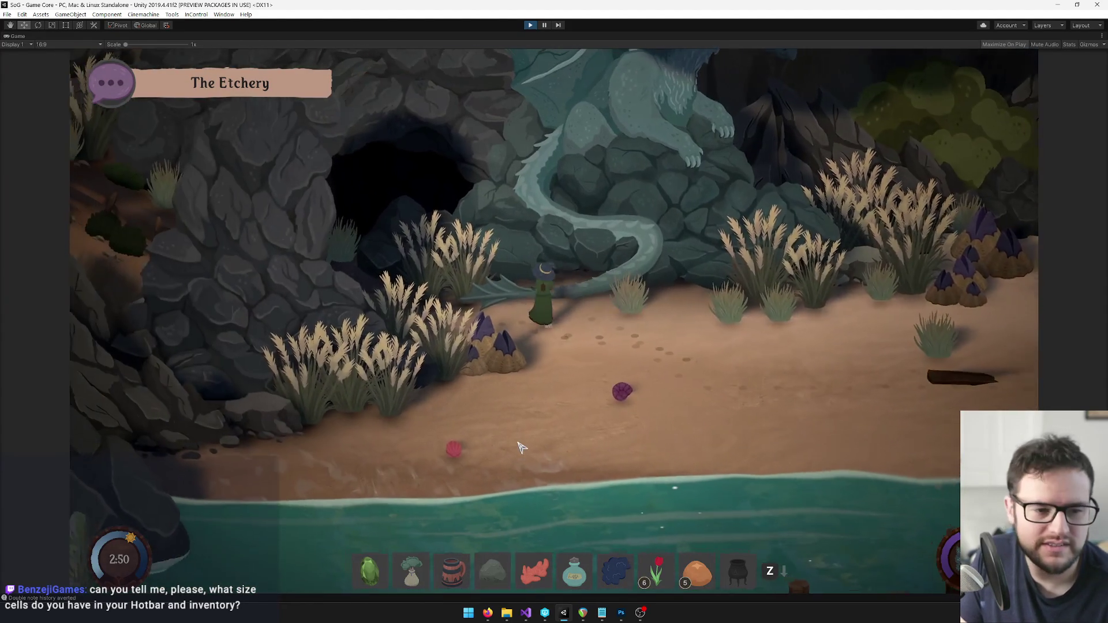
pyautogui.press('a')
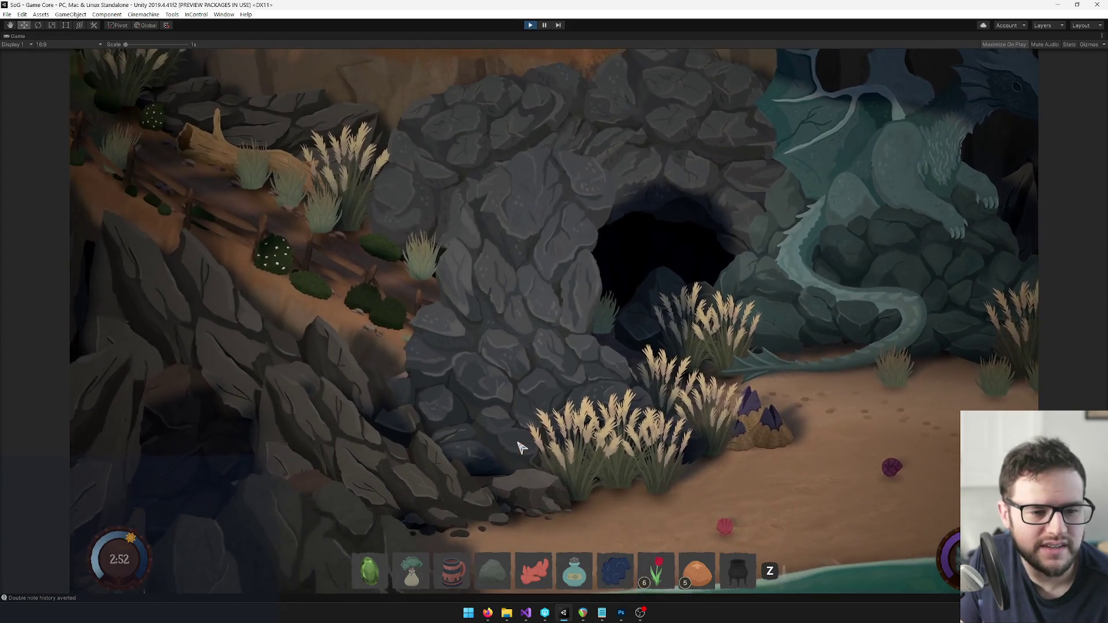
pyautogui.press('a')
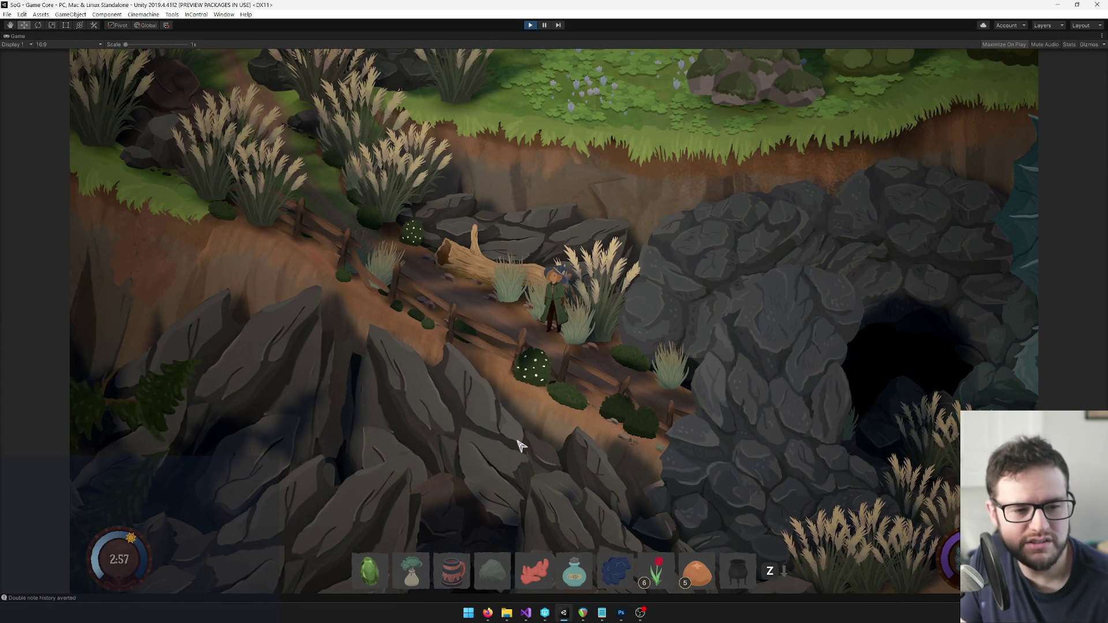
pyautogui.press('a')
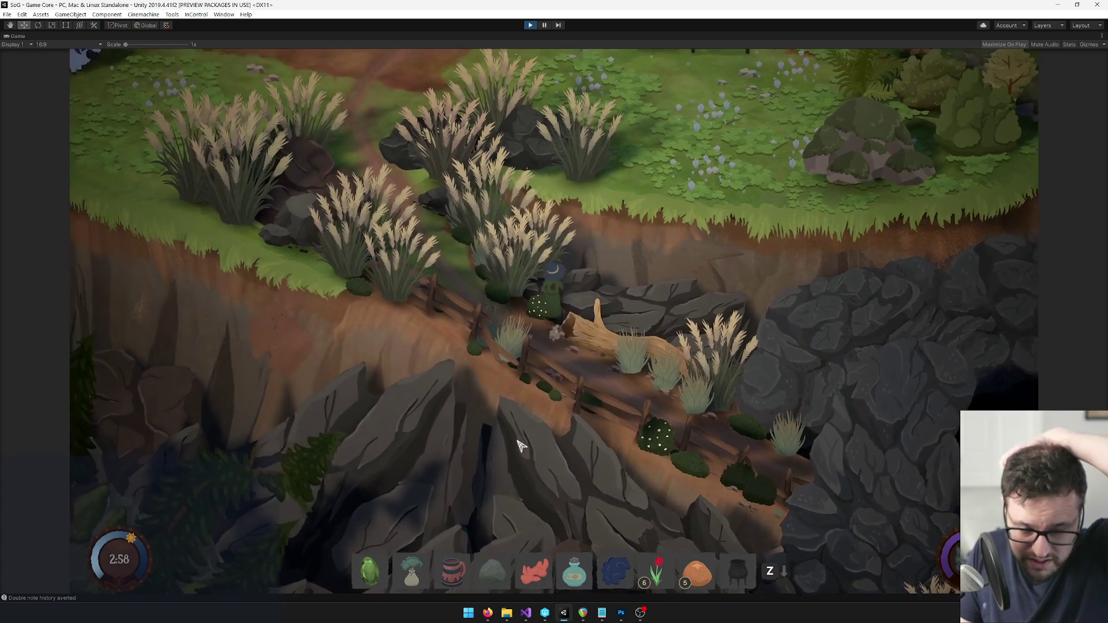
pyautogui.press('a')
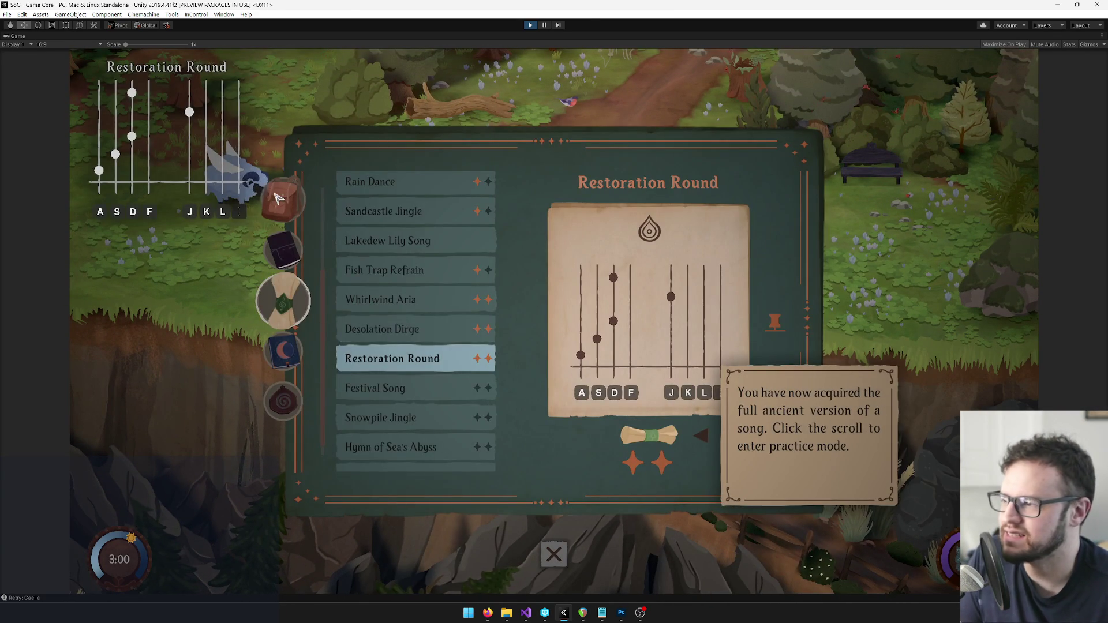
# Show the inventory page and un-maximize the Game view to restore the full editor.
pyautogui.click(283, 199)
pyautogui.rightClick(18, 36)
pyautogui.click(63, 50)
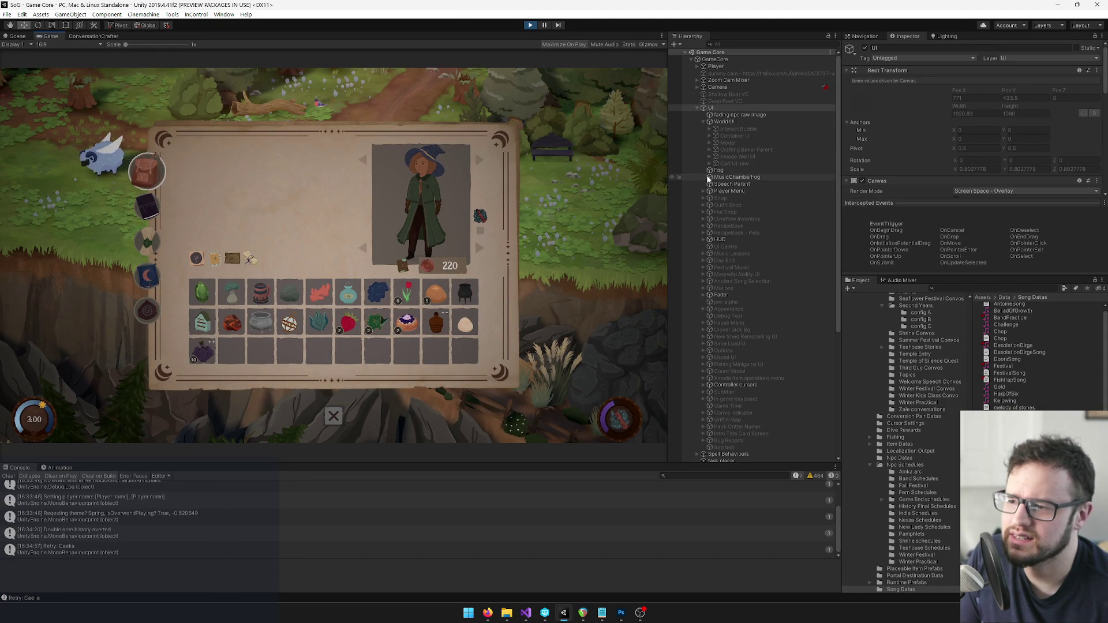
# Expand Player Menu > Inventory > backpack slots, select the 80 by 80 Slot, then close the inventory.
pyautogui.scroll(-5, 715, 168)
pyautogui.scroll(5, 715, 220)
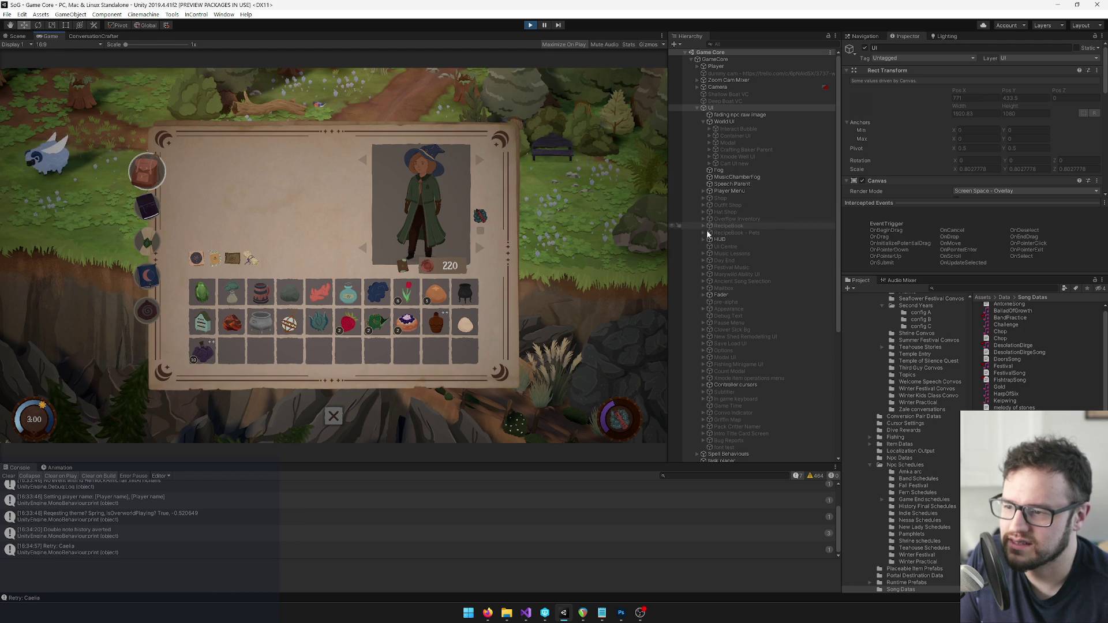
pyautogui.click(700, 121)
pyautogui.click(702, 148)
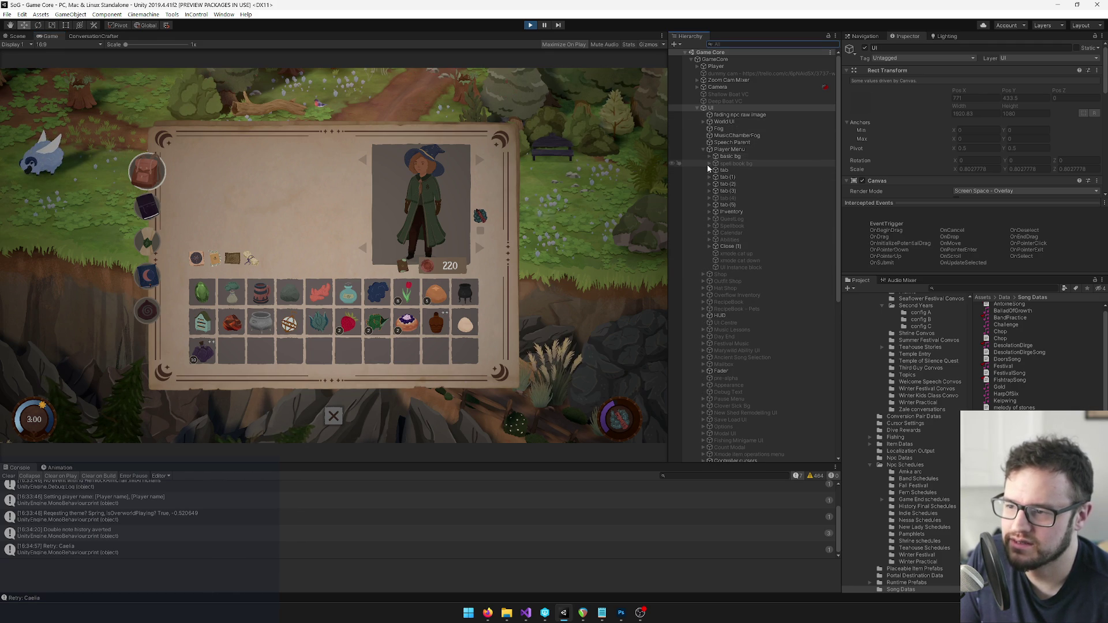
pyautogui.click(709, 211)
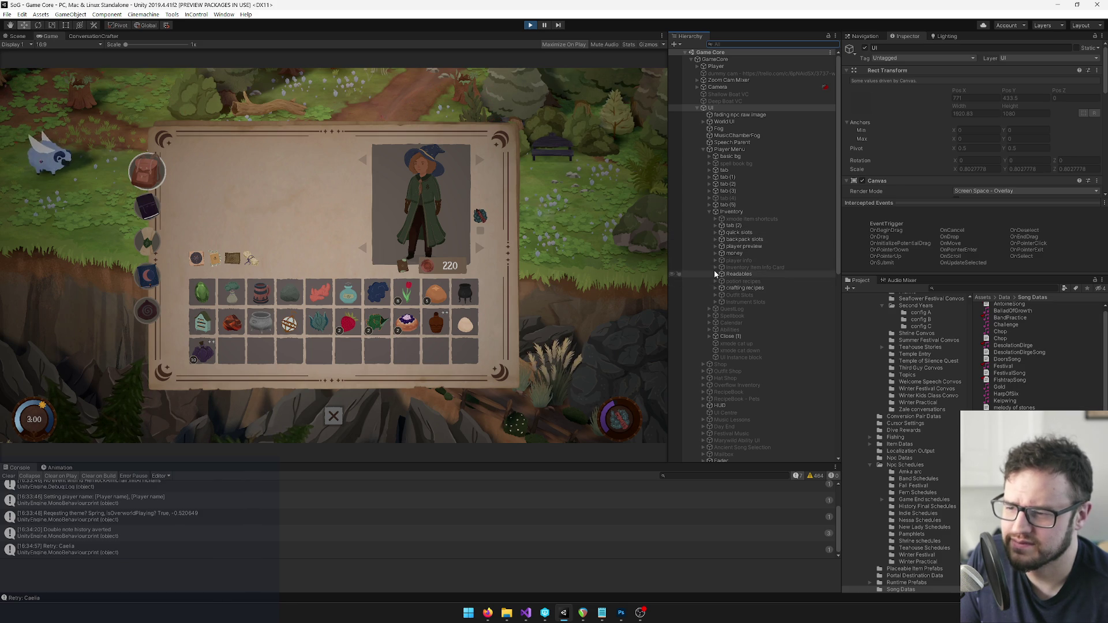
pyautogui.click(714, 240)
pyautogui.click(722, 246)
pyautogui.click(738, 247)
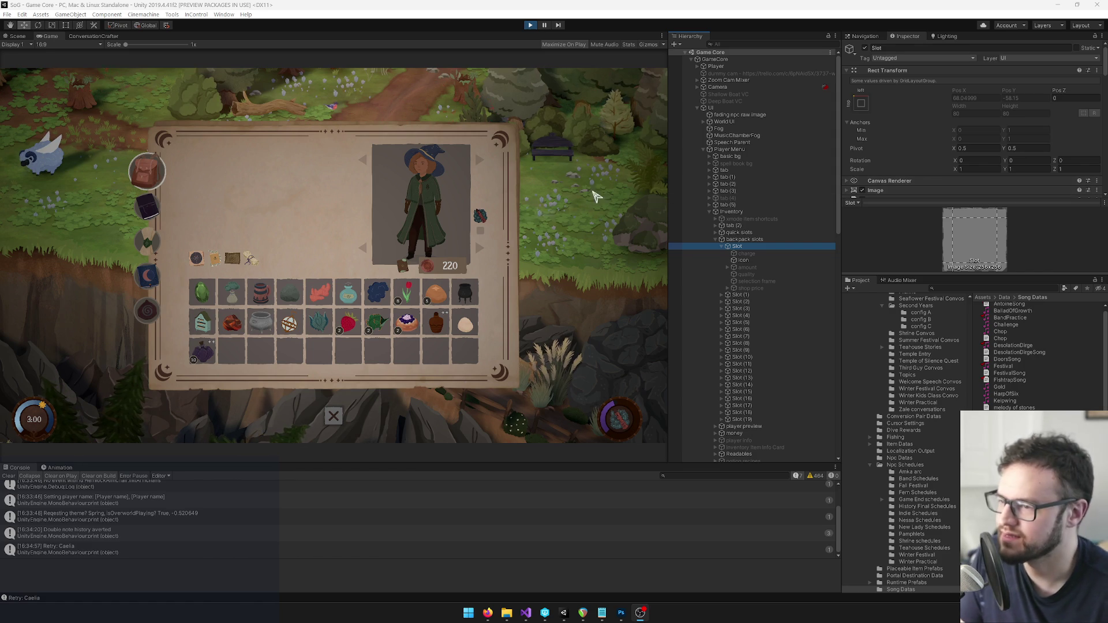
pyautogui.press('Escape')
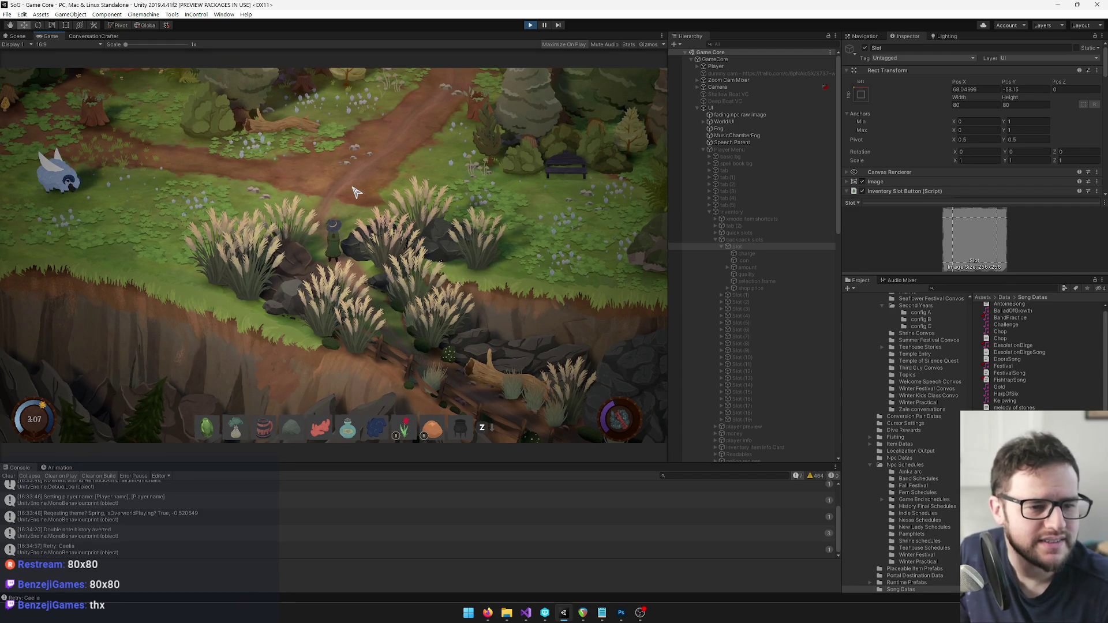
# Walk north and west toward the forest pond and maximize the Game view.
pyautogui.press('w')
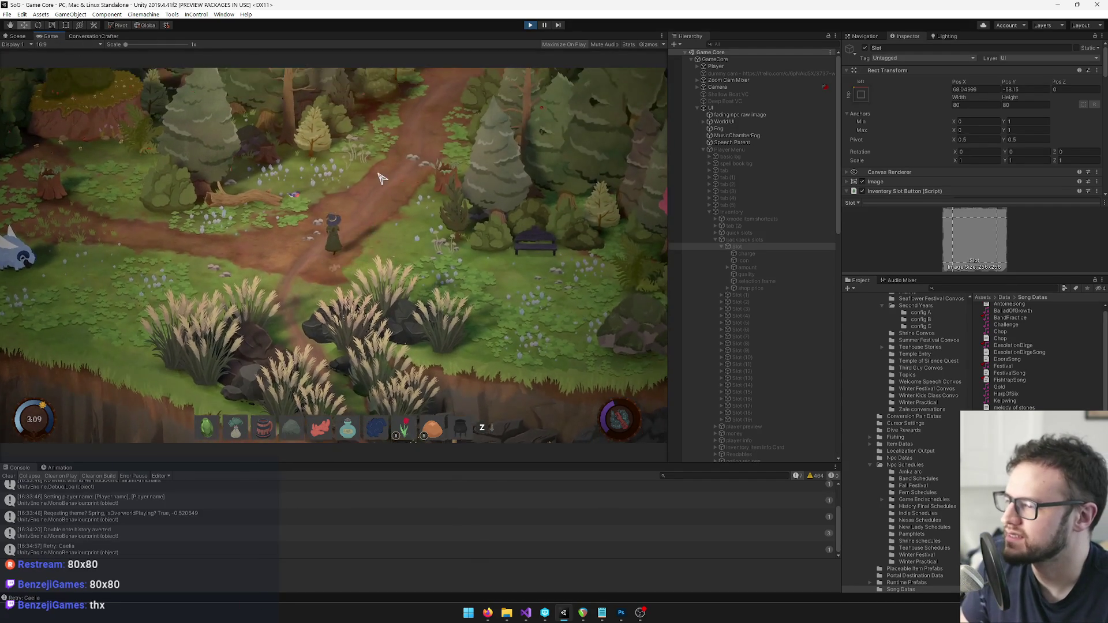
pyautogui.press('a')
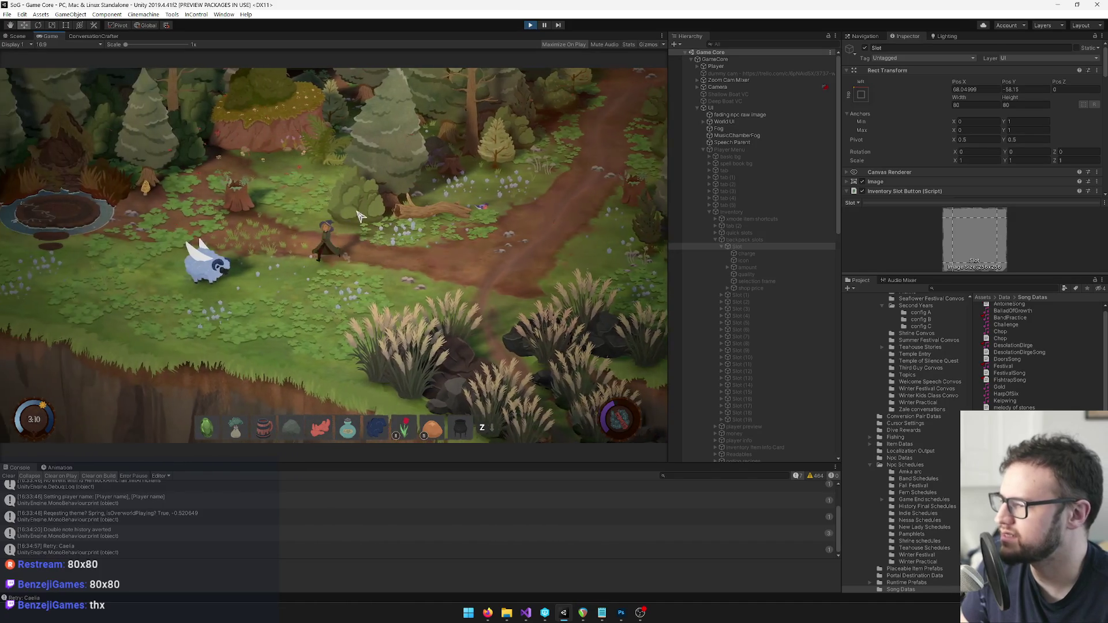
pyautogui.press('a')
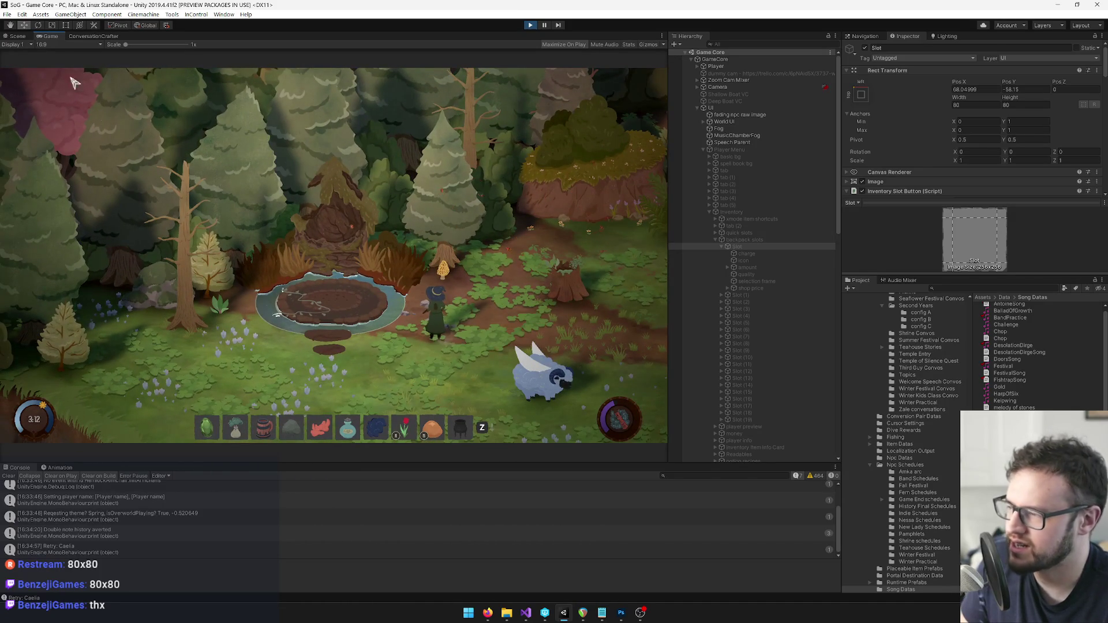
pyautogui.rightClick(51, 37)
pyautogui.click(72, 64)
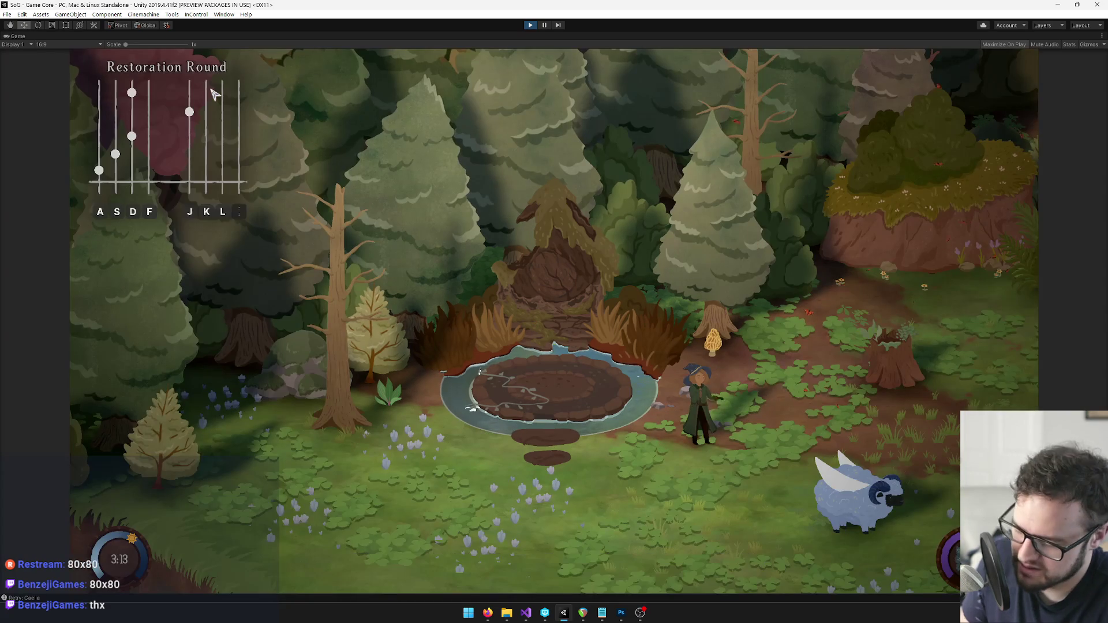
# Play Restoration Round with the notes A, S, D, J, D.
pyautogui.press('a')
pyautogui.press('s')
pyautogui.press('d')
pyautogui.press('j')
pyautogui.press('d')
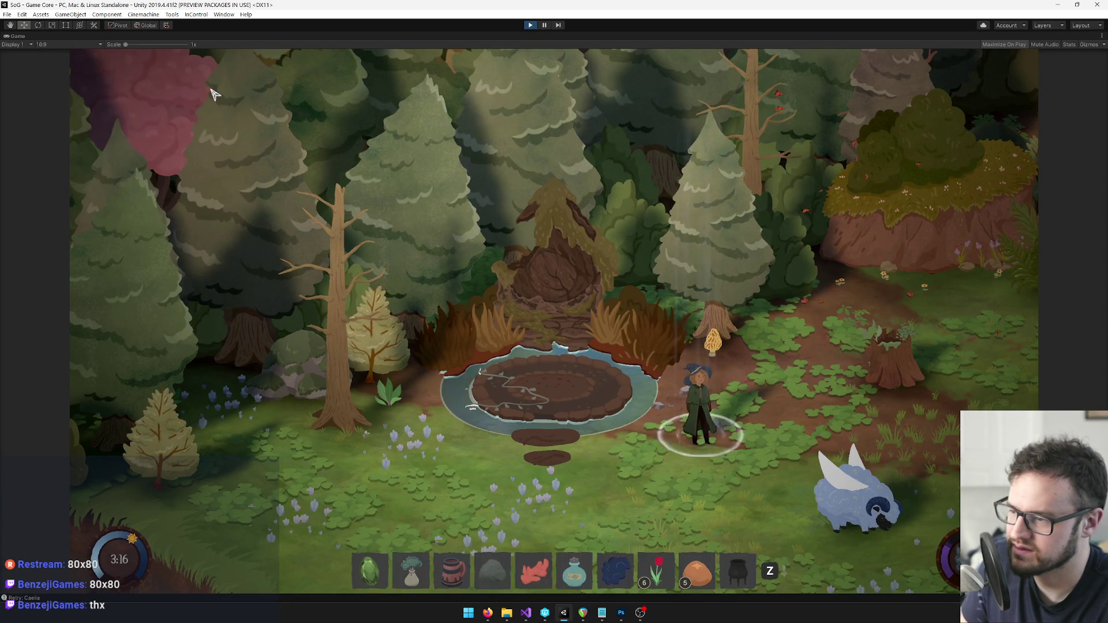
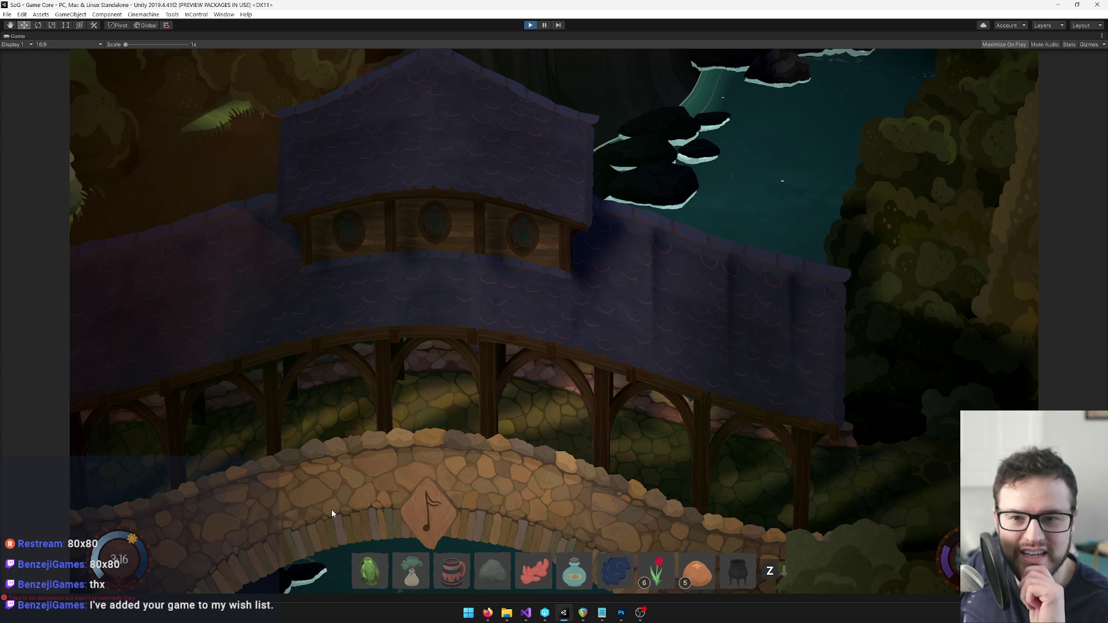
# Restore the maximized Game view to the full editor layout and clear the Console log.
pyautogui.hotkey('shift', 'space')
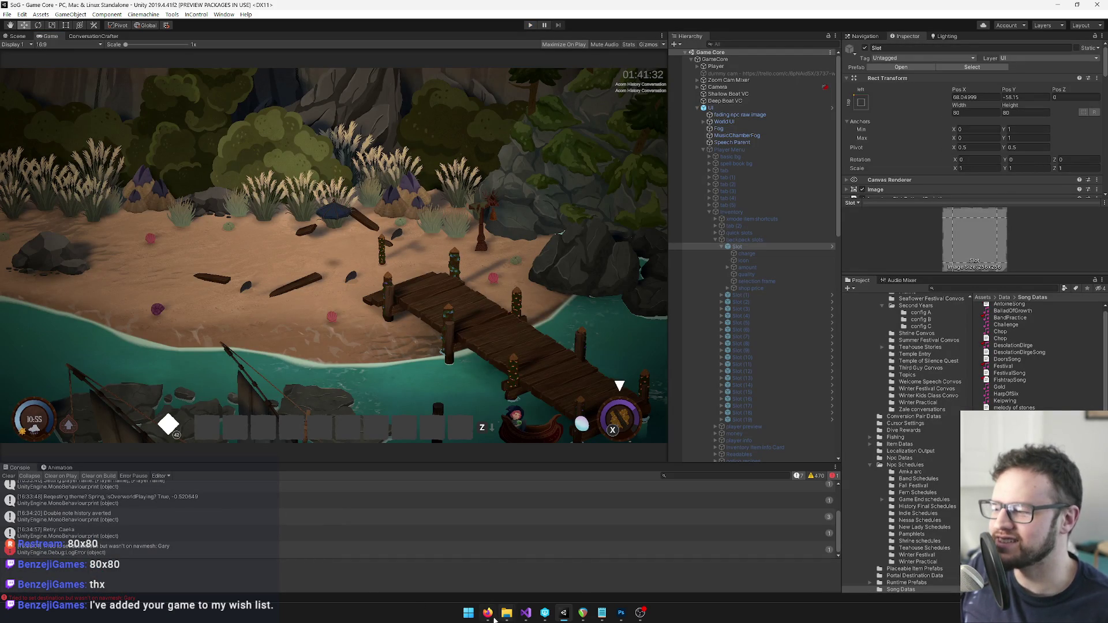
pyautogui.moveTo(488, 613)
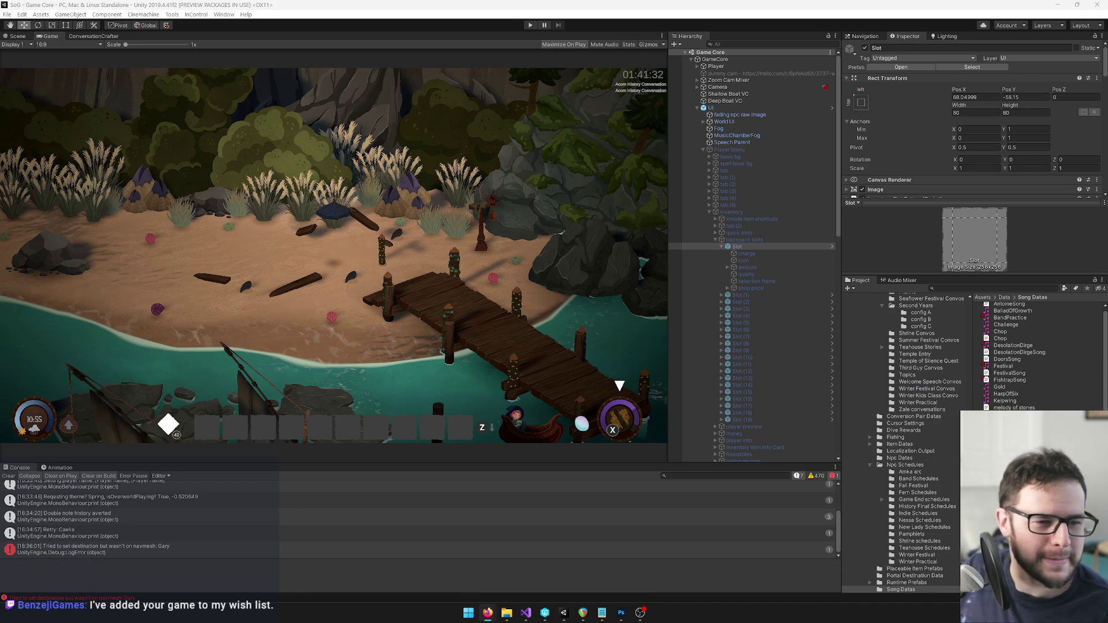
pyautogui.click(9, 476)
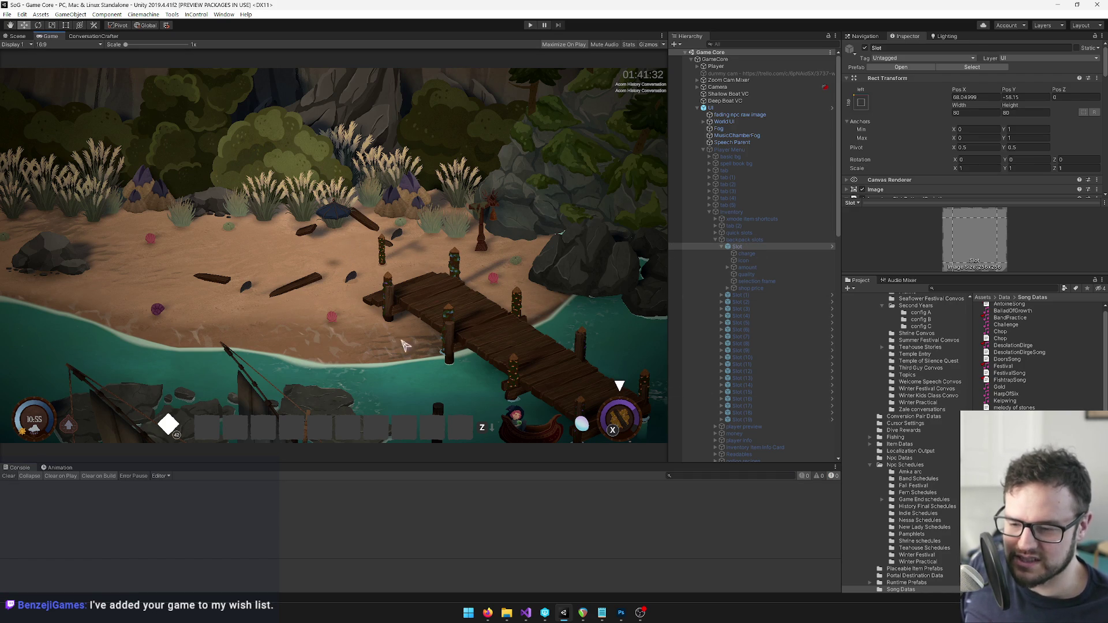
# Start Play mode, dismiss both new-instrument notices, and walk the character onto the dock.
pyautogui.click(530, 25)
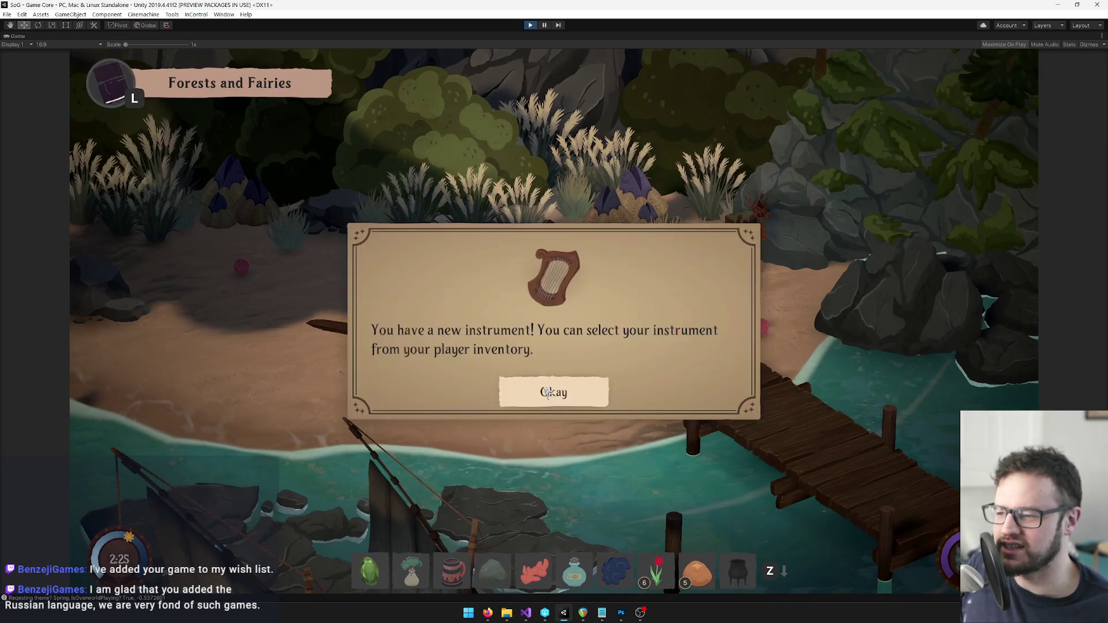
pyautogui.click(548, 393)
pyautogui.click(551, 392)
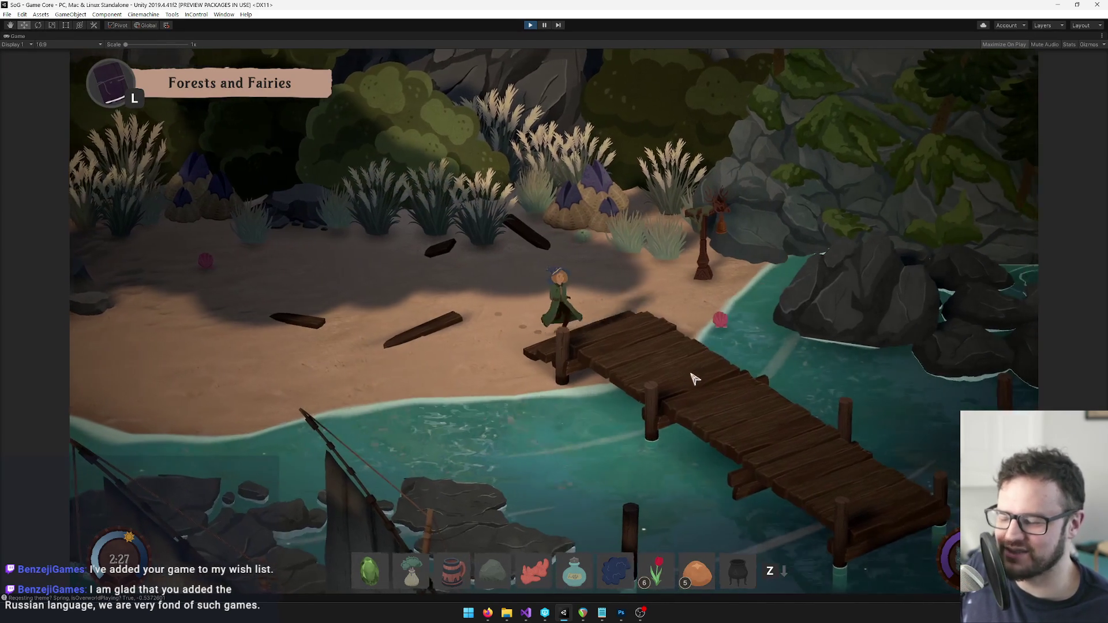
pyautogui.press('d')
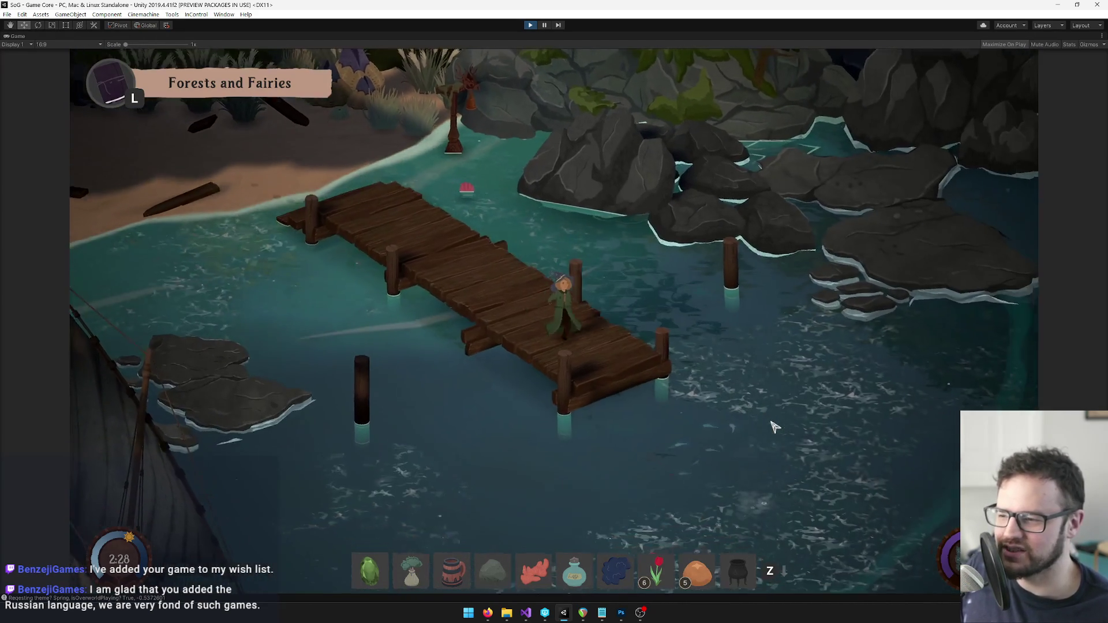
# In the inventory's songs list, pin the Fish Trap Refrain sheet on screen and close the journal.
pyautogui.press('i')
pyautogui.click(281, 300)
pyautogui.click(291, 349)
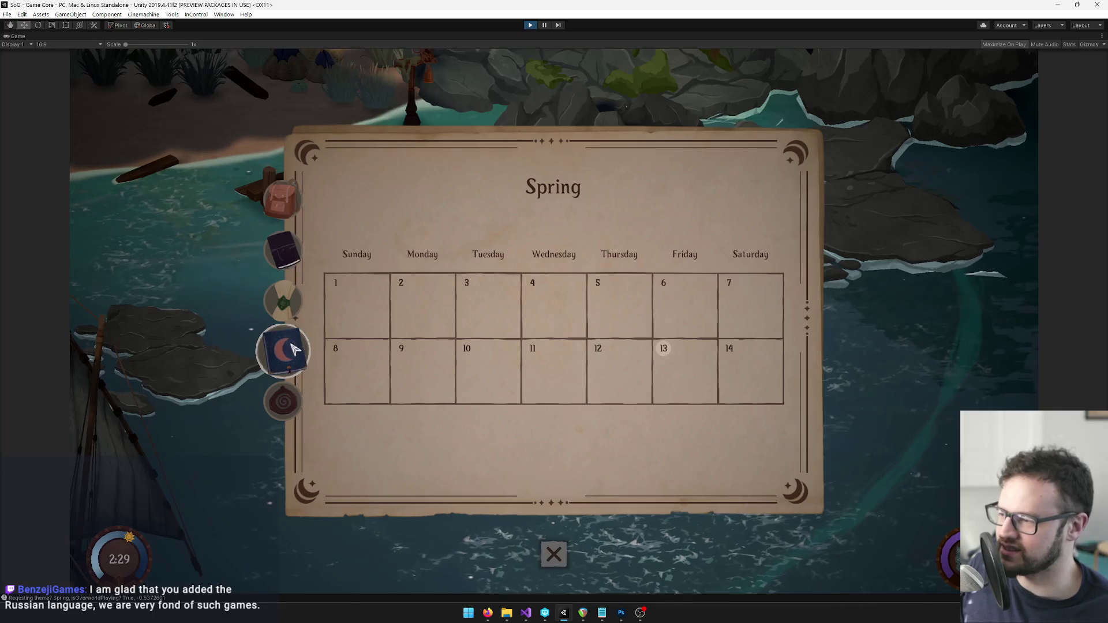
pyautogui.click(283, 249)
pyautogui.click(282, 300)
pyautogui.scroll(-2, 472, 318)
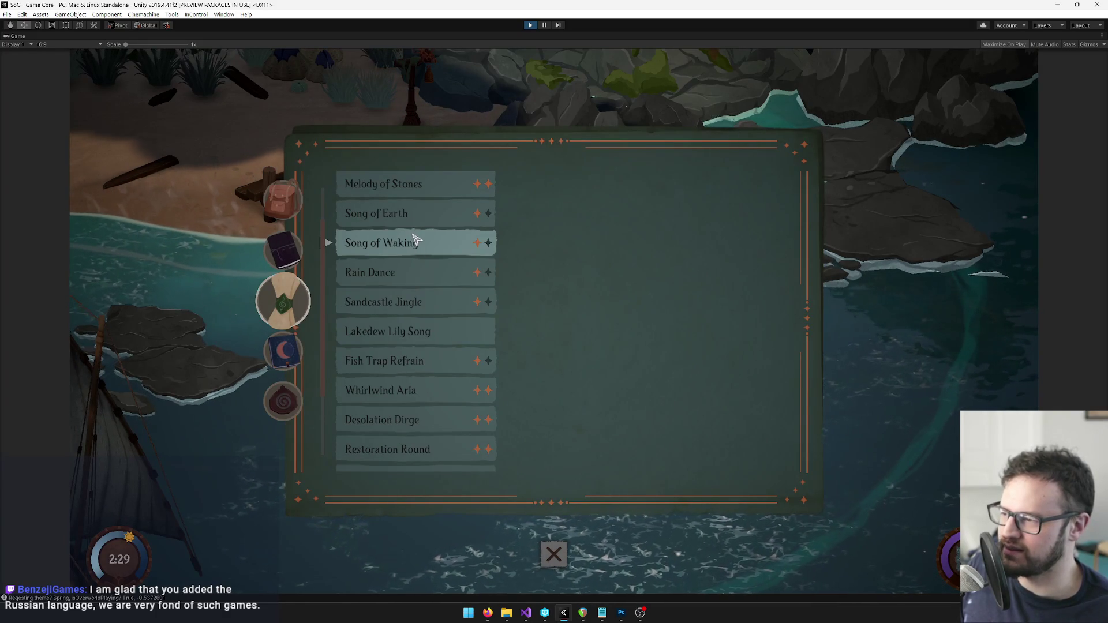
pyautogui.click(413, 361)
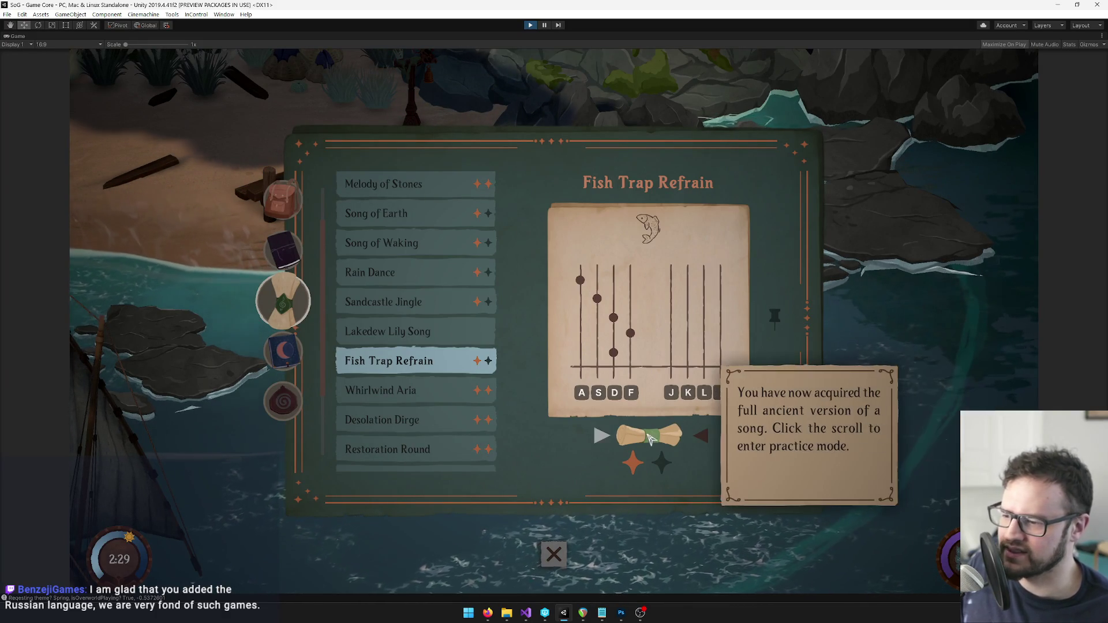
pyautogui.click(774, 317)
pyautogui.click(554, 552)
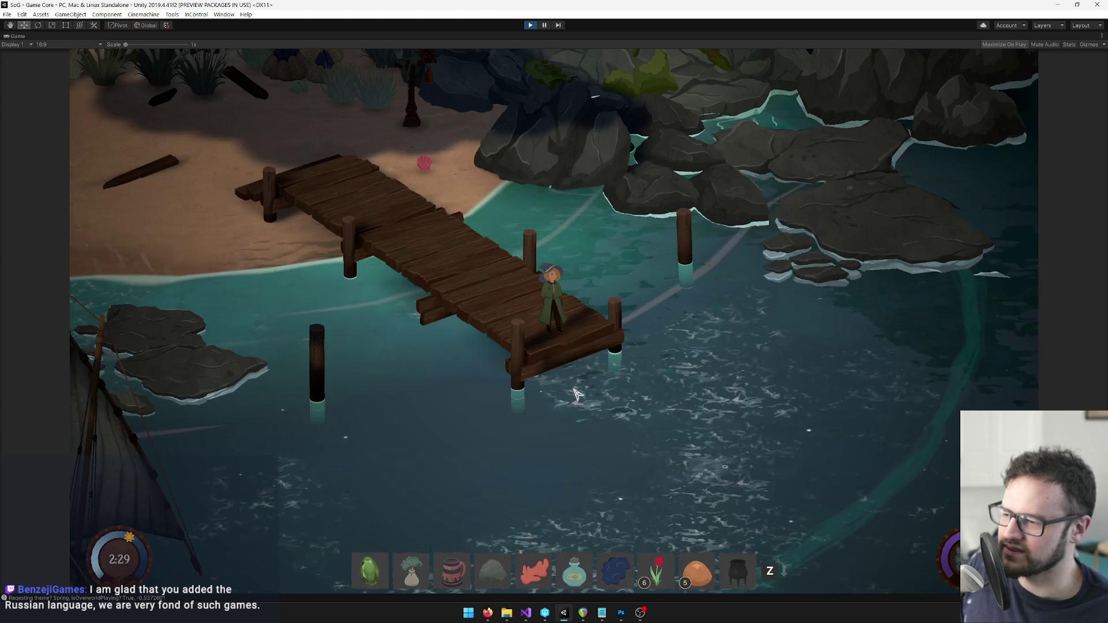
# Play the Fish Trap Refrain notes (D, F, S) to place a fish trap by the dock.
pyautogui.press('d')
pyautogui.press('f')
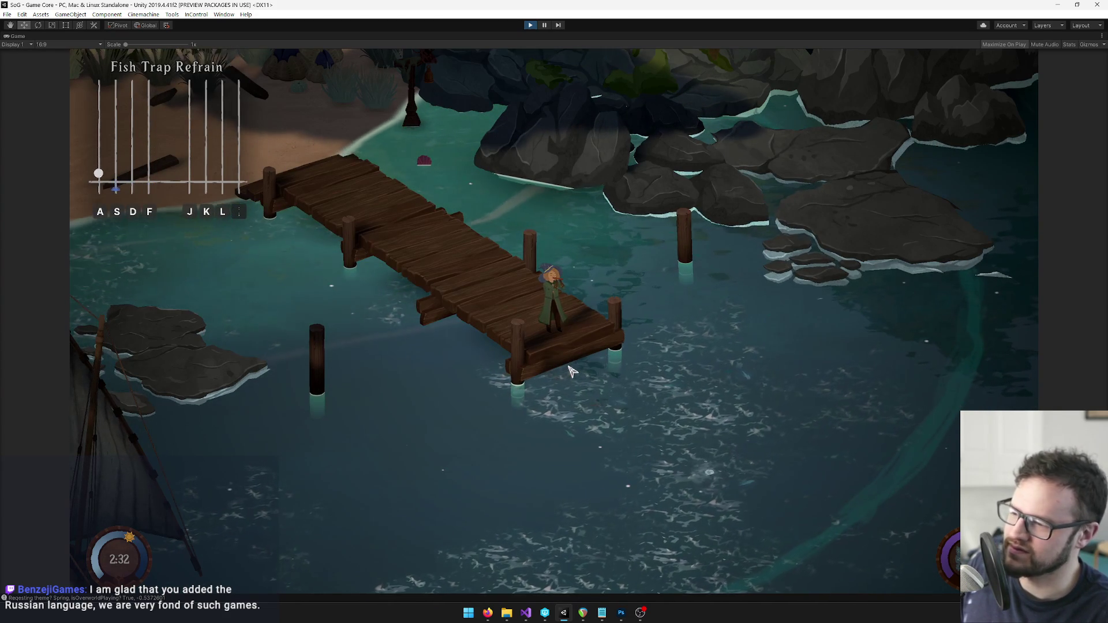
pyautogui.press('s')
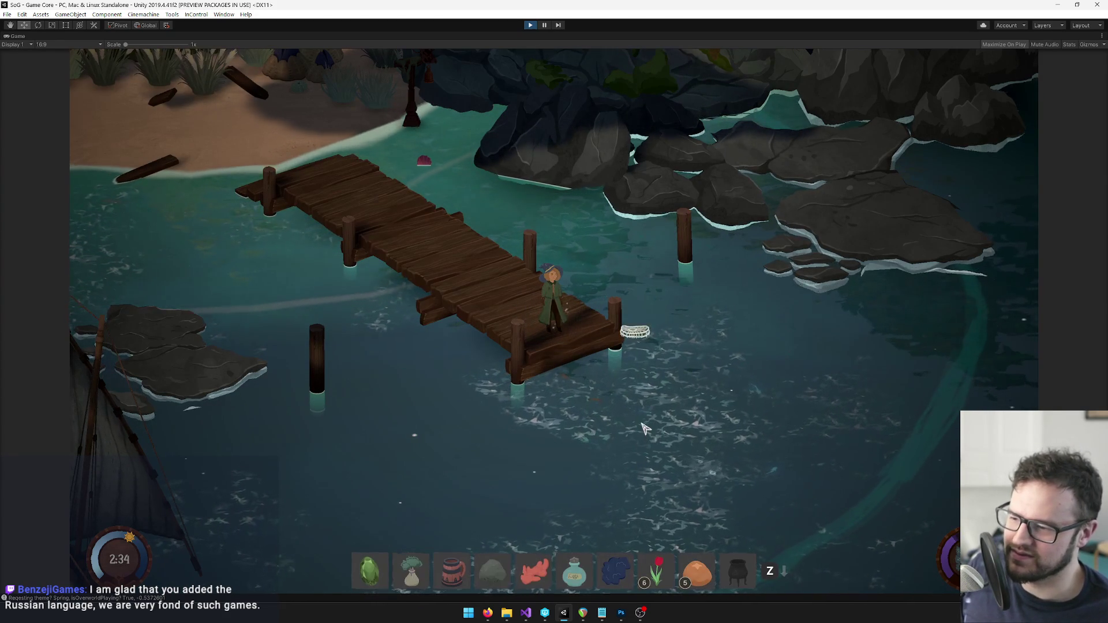
# Walk ashore, back out along the dock to check the trap, then return to the beach.
pyautogui.press('w')
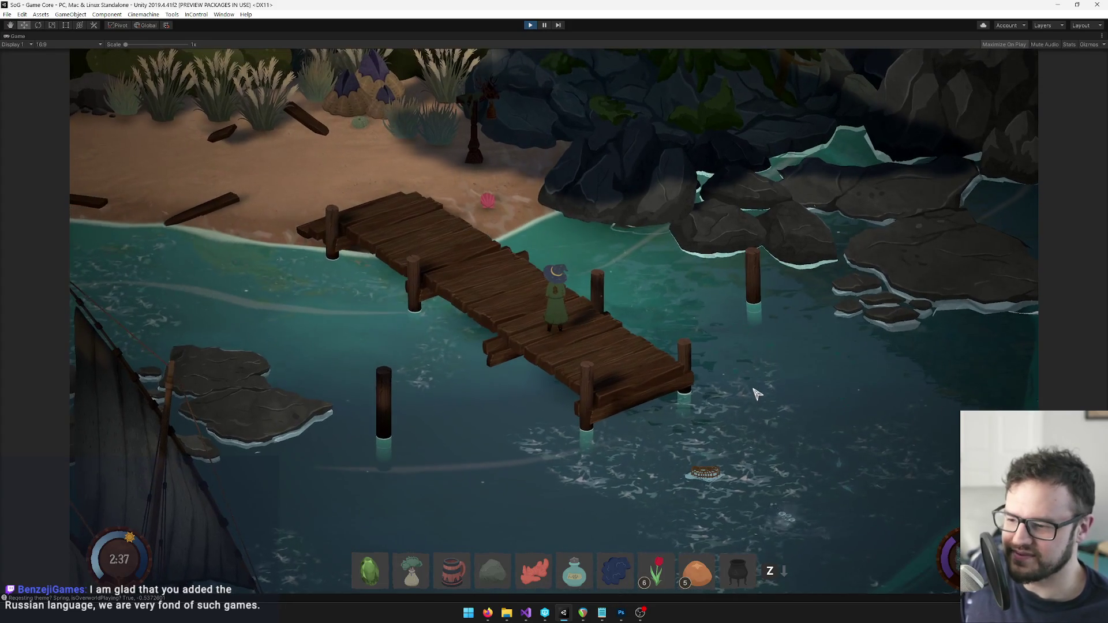
pyautogui.press('w')
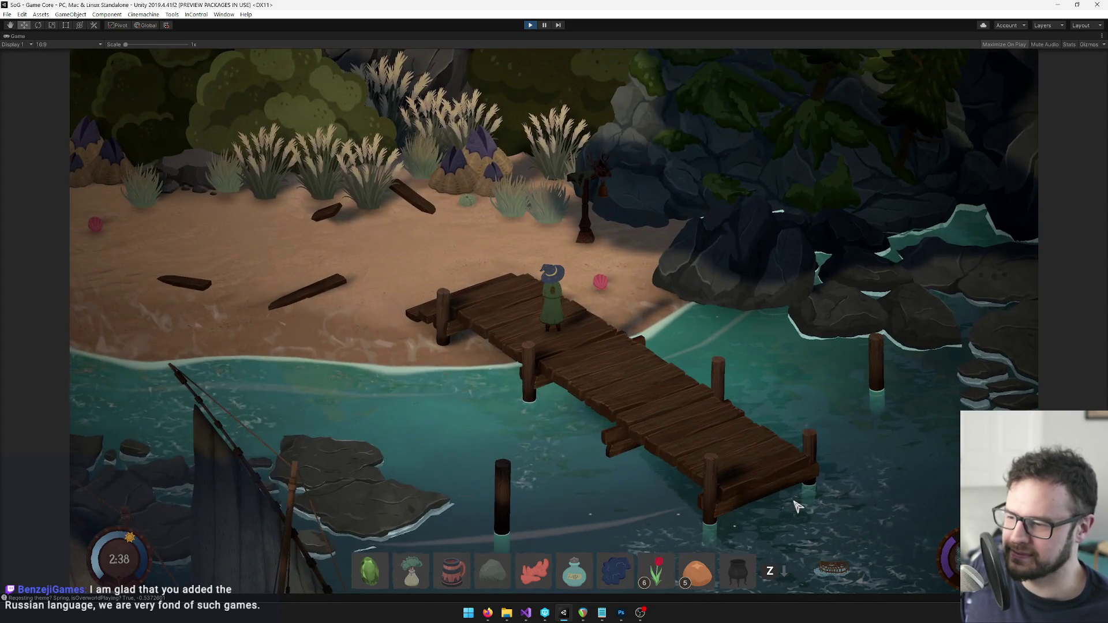
pyautogui.press('s')
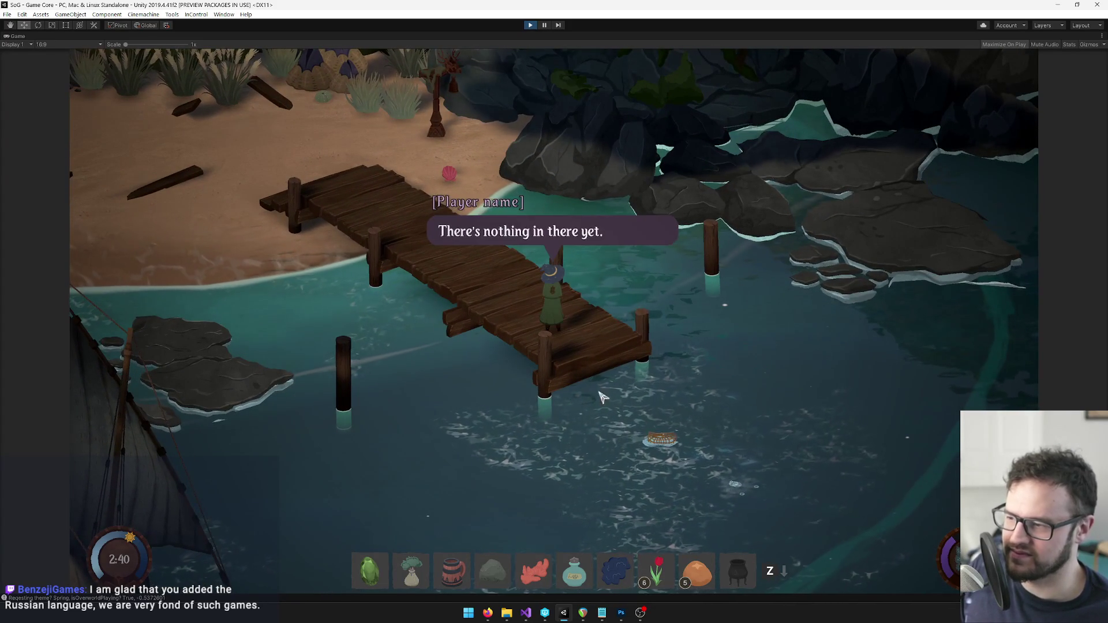
pyautogui.press('w')
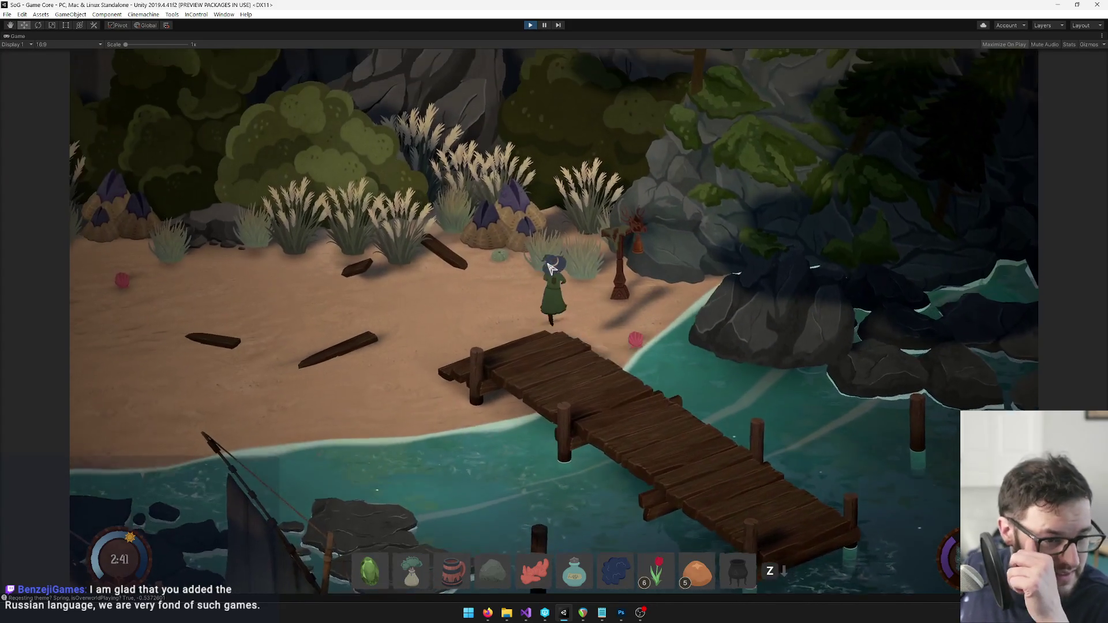
pyautogui.press('w')
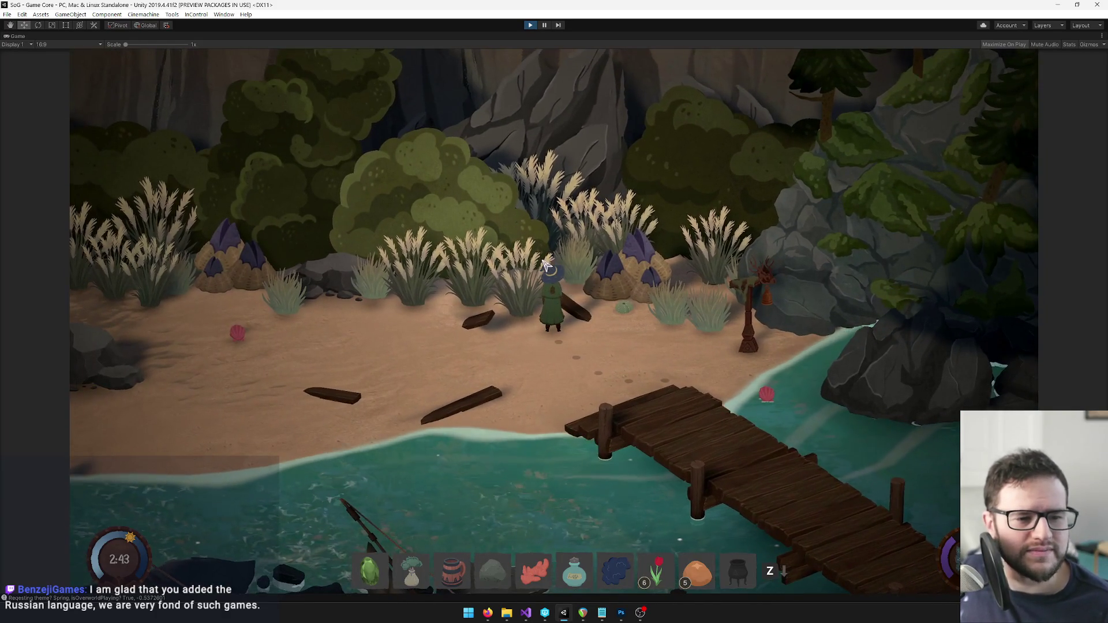
# Walk the character left and right along the beach, then up-left into the tall grass.
pyautogui.press('a')
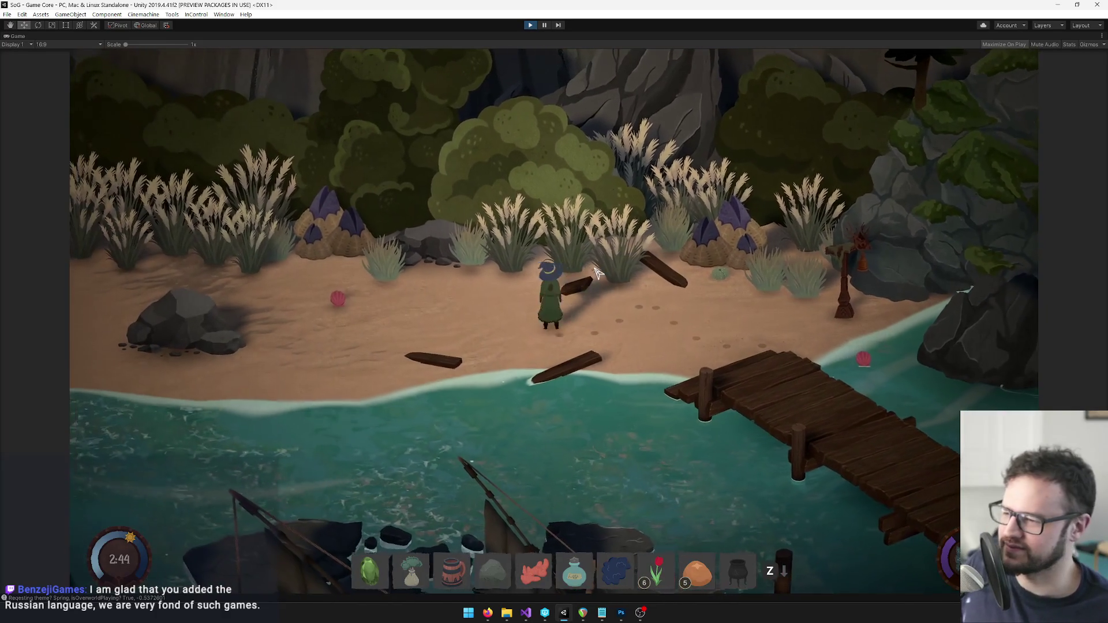
pyautogui.press('d')
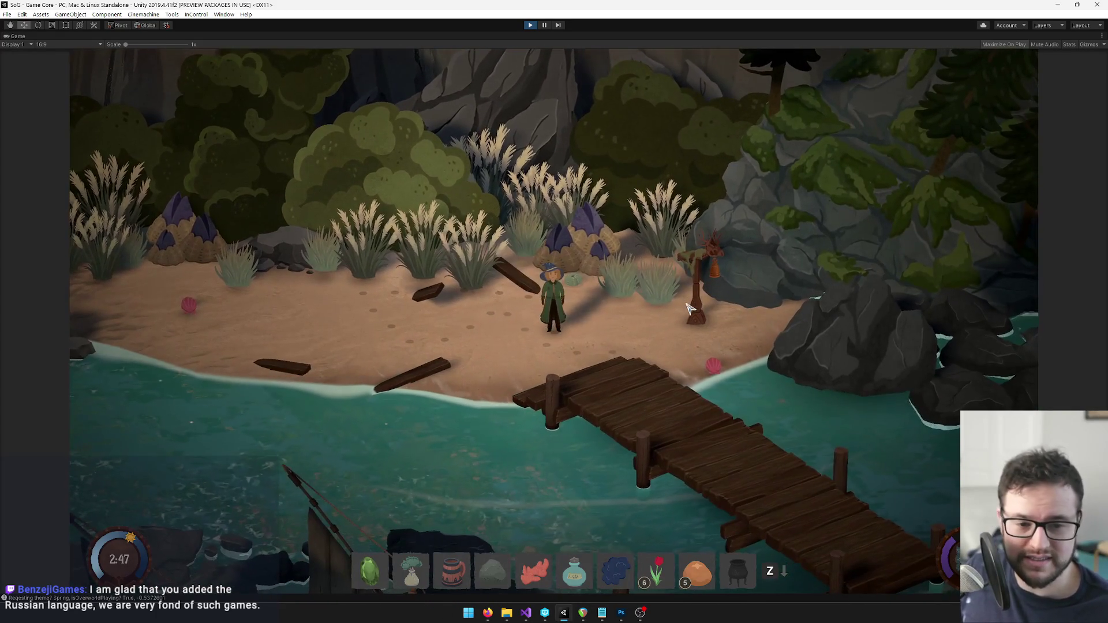
pyautogui.press('a')
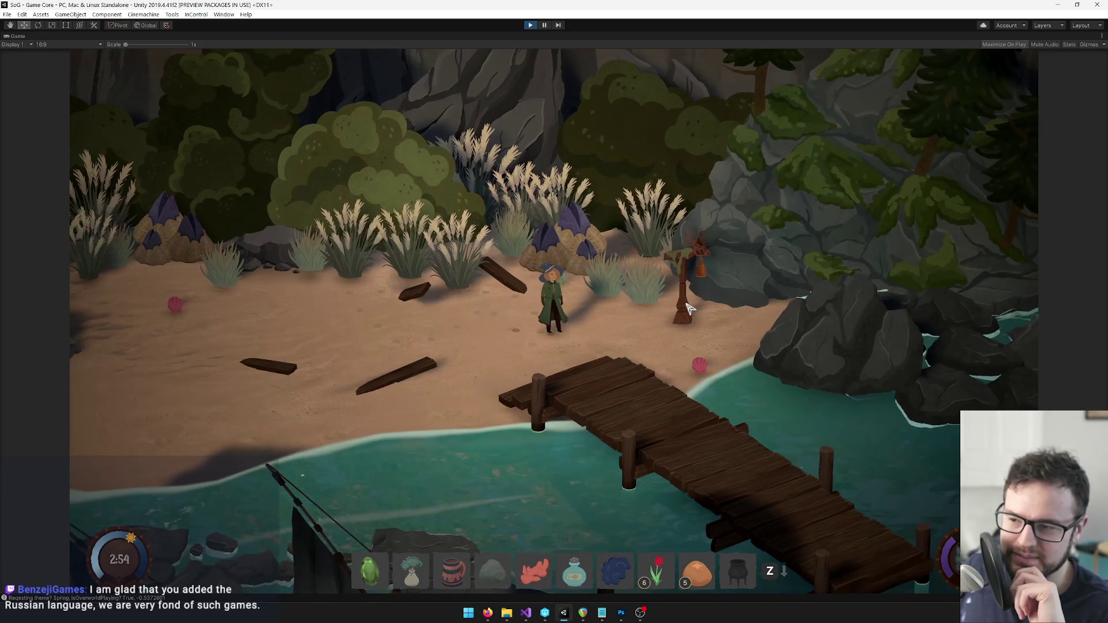
pyautogui.press('d')
pyautogui.press('w')
pyautogui.press('a')
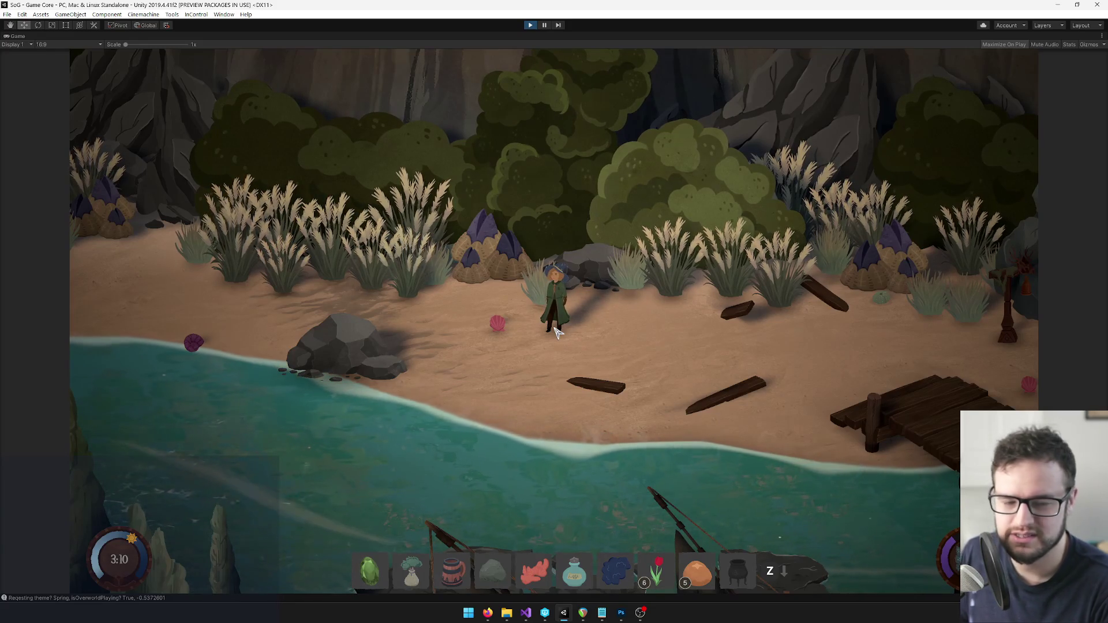
pyautogui.press('w')
pyautogui.press('a')
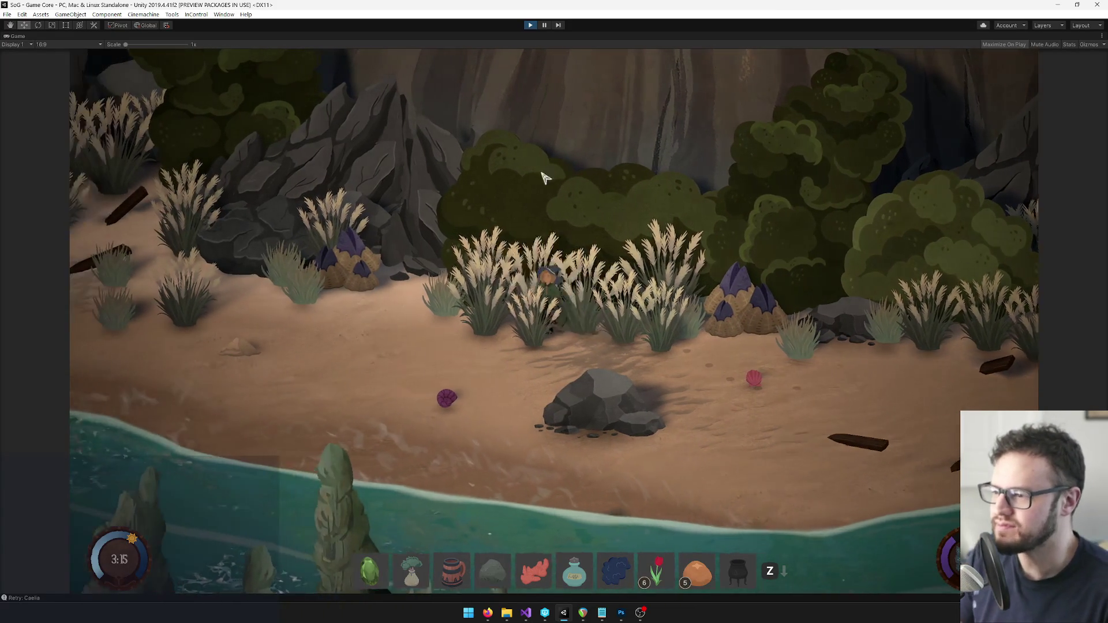
# Pin Snowpile Jingle in the song book in place of Fish Trap Refrain.
pyautogui.press('Tab')
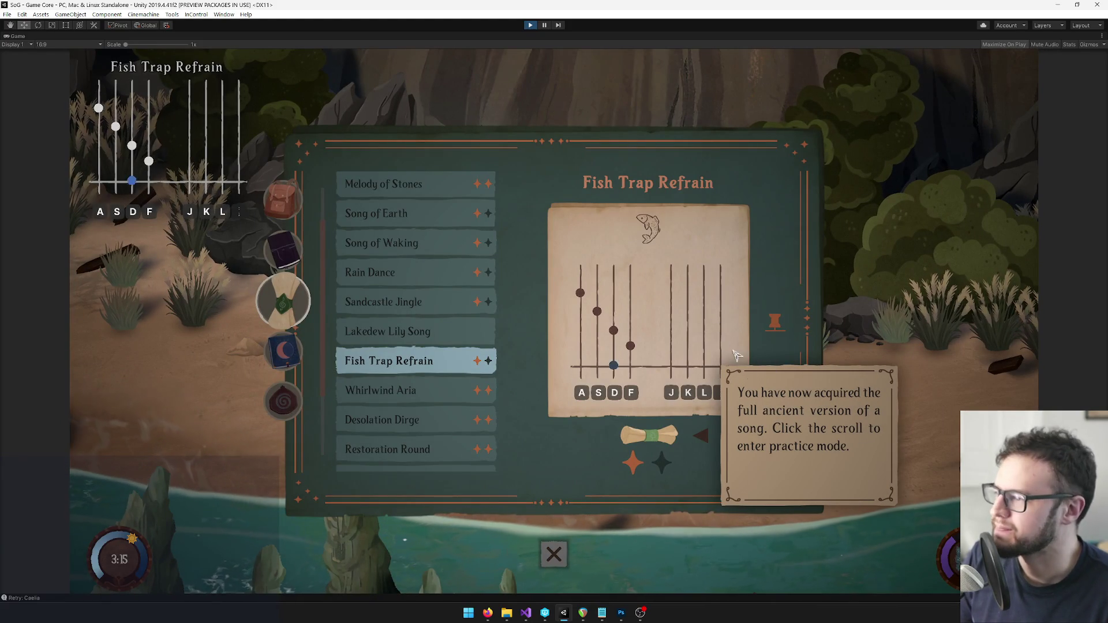
pyautogui.press('Tab')
pyautogui.press('Tab')
pyautogui.scroll(-3, 427, 410)
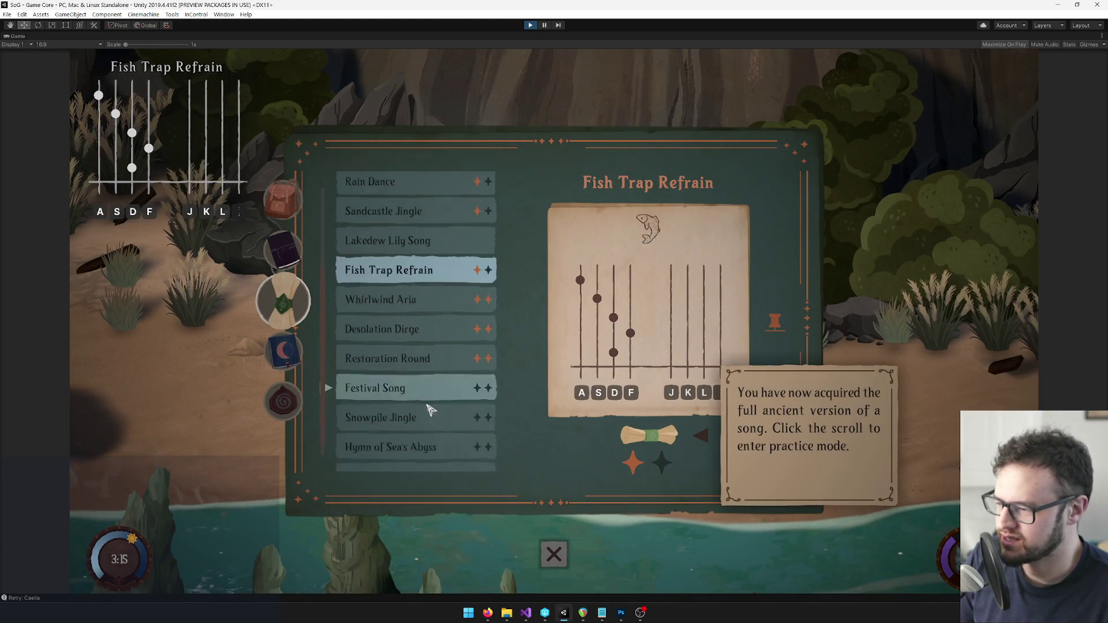
pyautogui.click(421, 399)
pyautogui.click(776, 317)
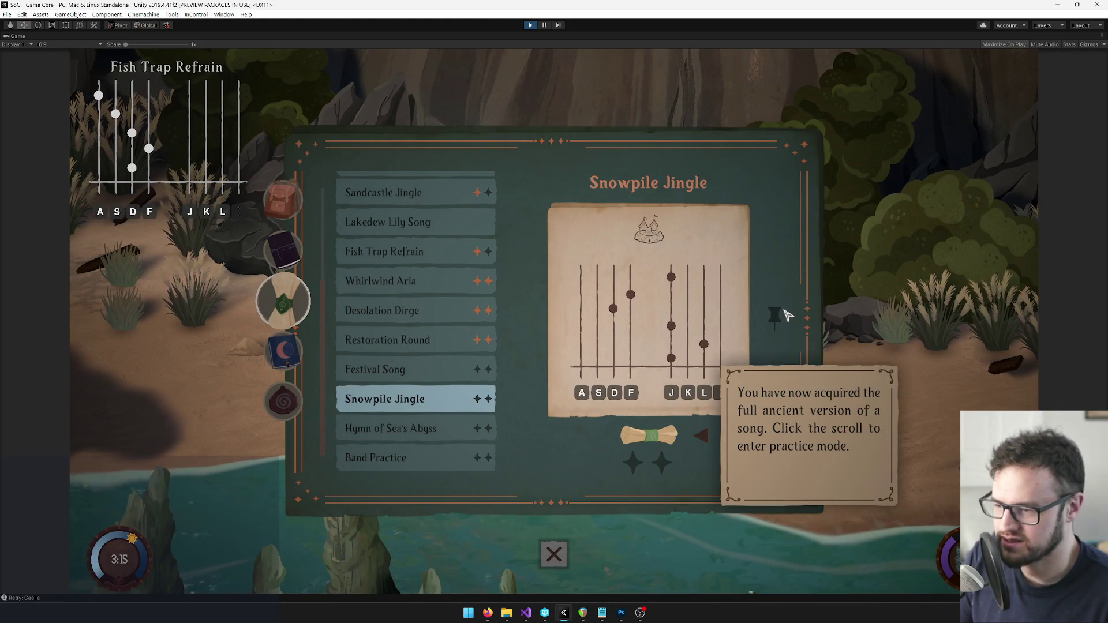
pyautogui.click(551, 554)
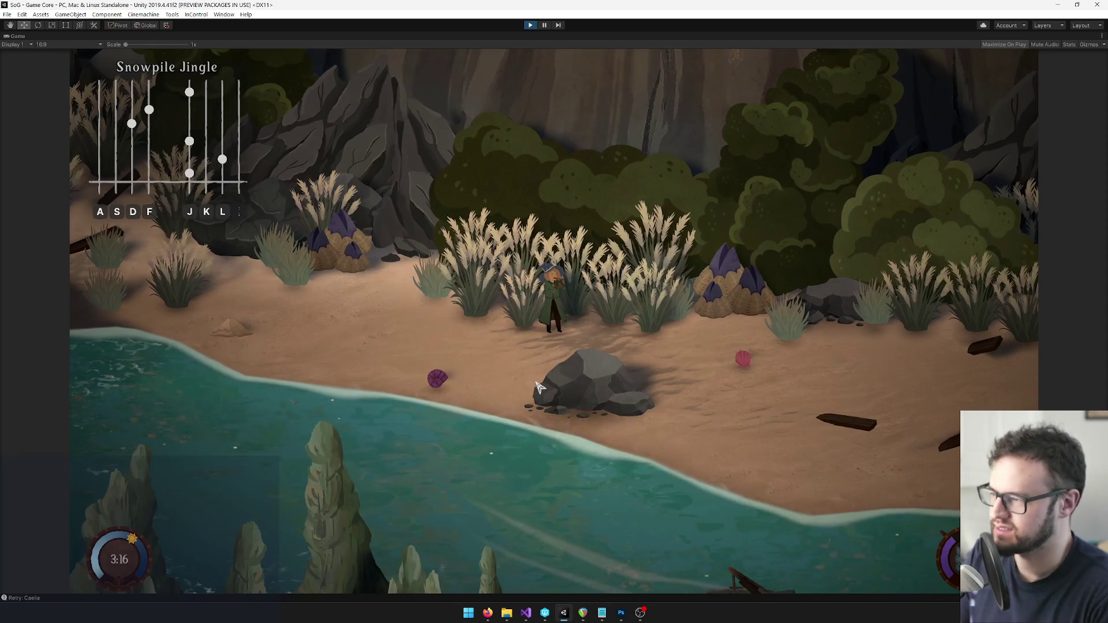
# Try playing on the beach, then open the Snowpile Jingle songbook and start practice mode.
pyautogui.press('j')
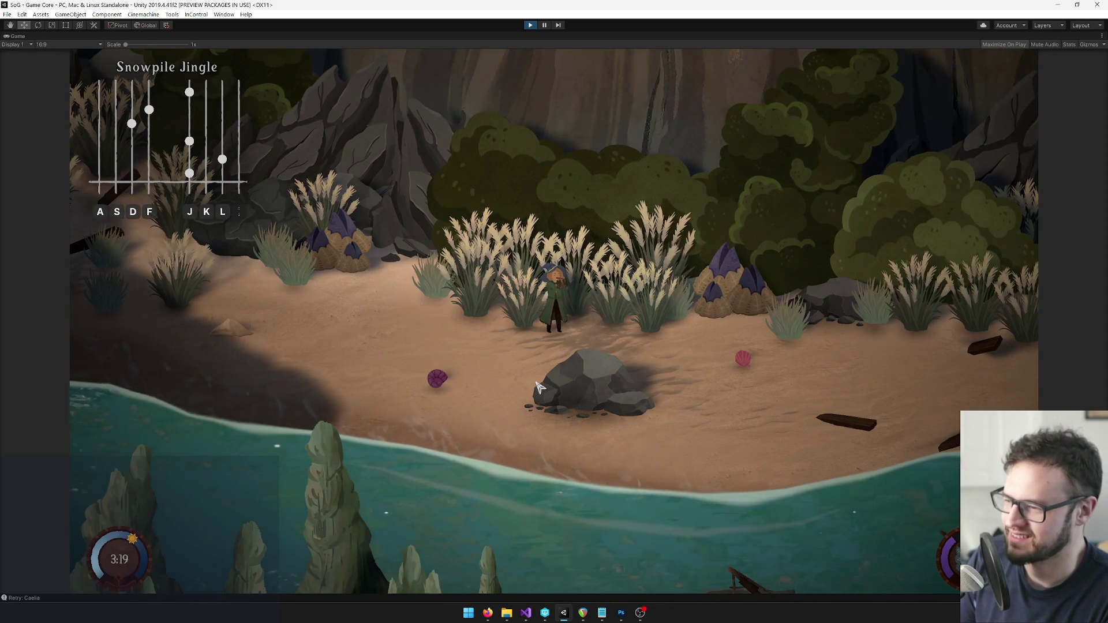
pyautogui.press('j')
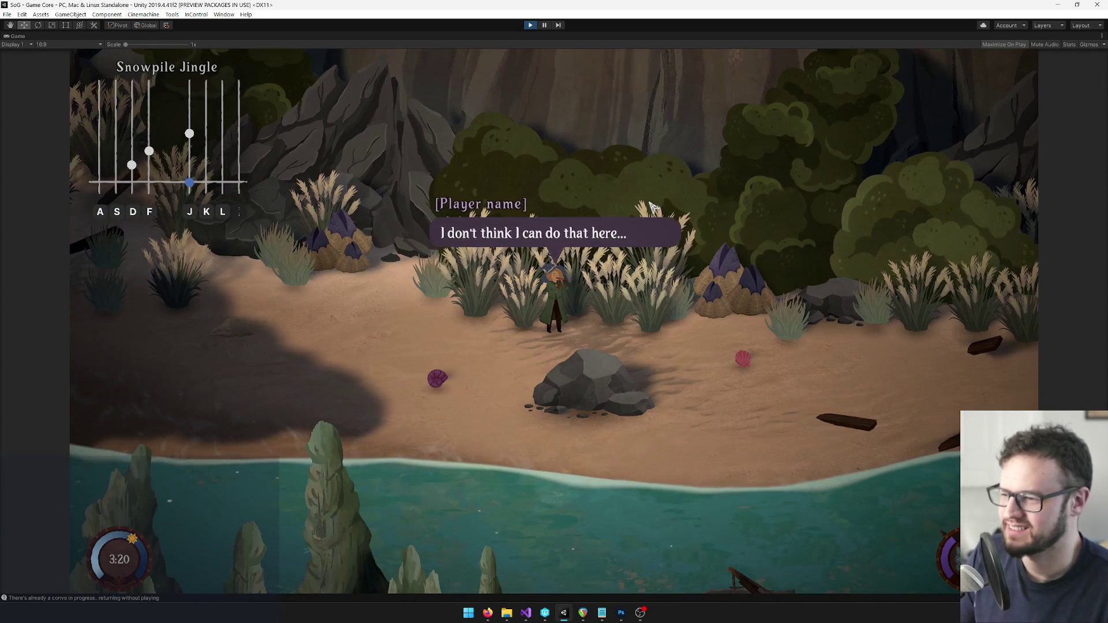
pyautogui.press('Tab')
pyautogui.click(669, 445)
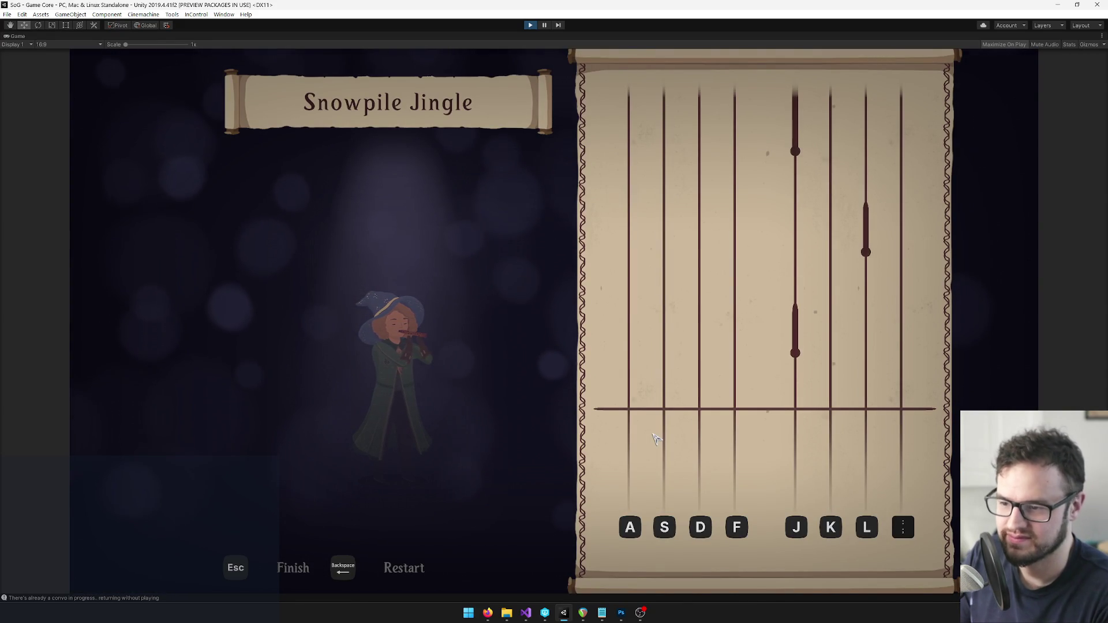
# Play the opening Snowpile Jingle phrase twice: J, L, J, D, F, held J.
pyautogui.press('j')
pyautogui.press('l')
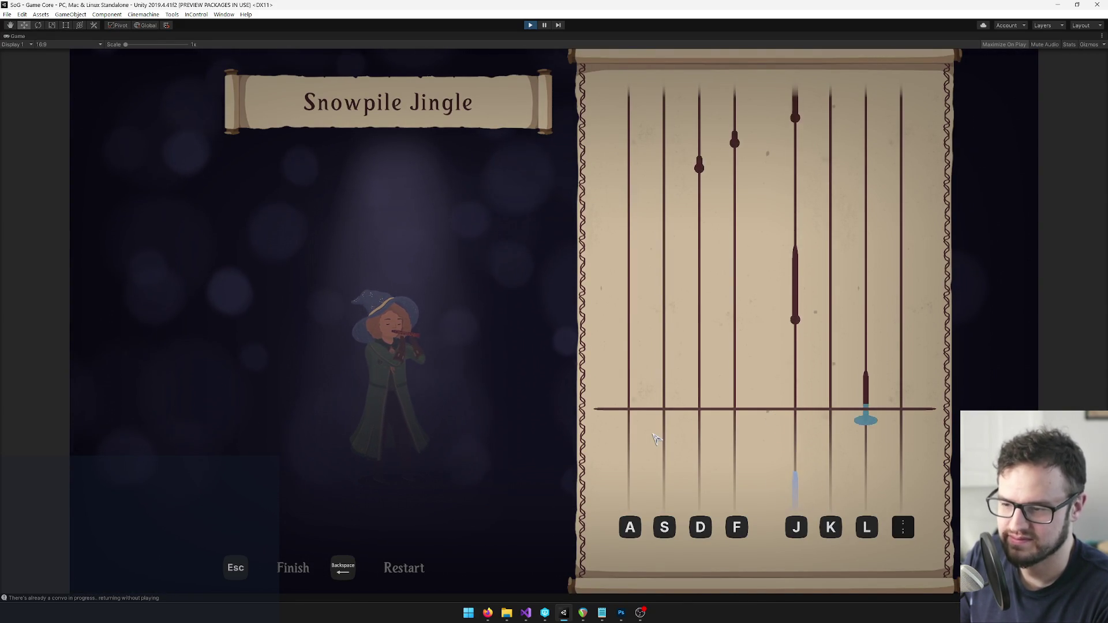
pyautogui.press('j')
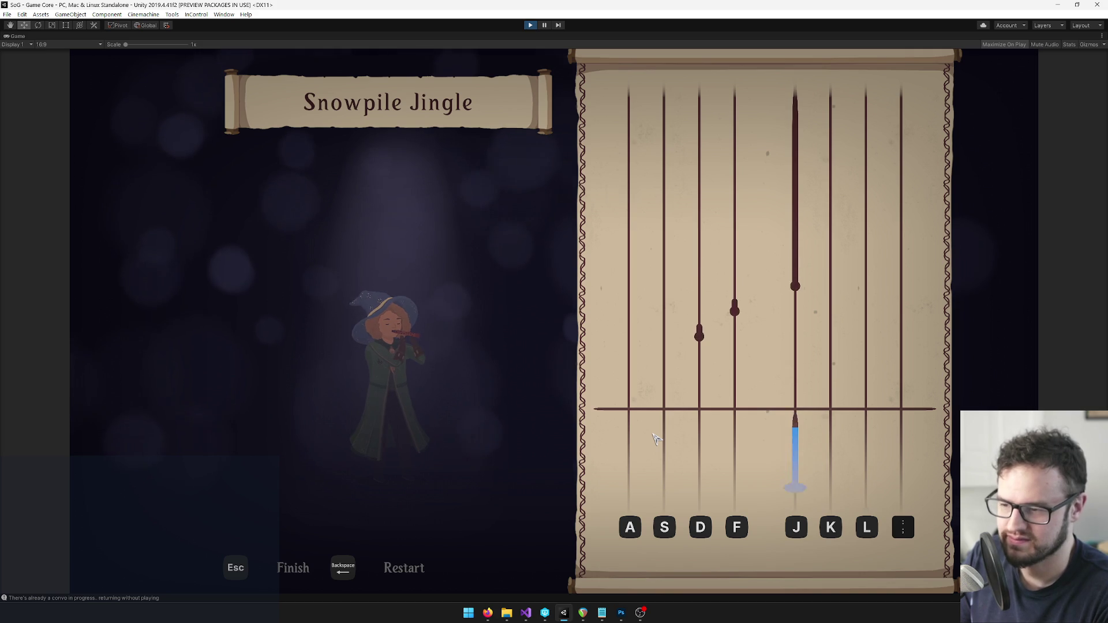
pyautogui.press('d')
pyautogui.press('f')
pyautogui.press('j')
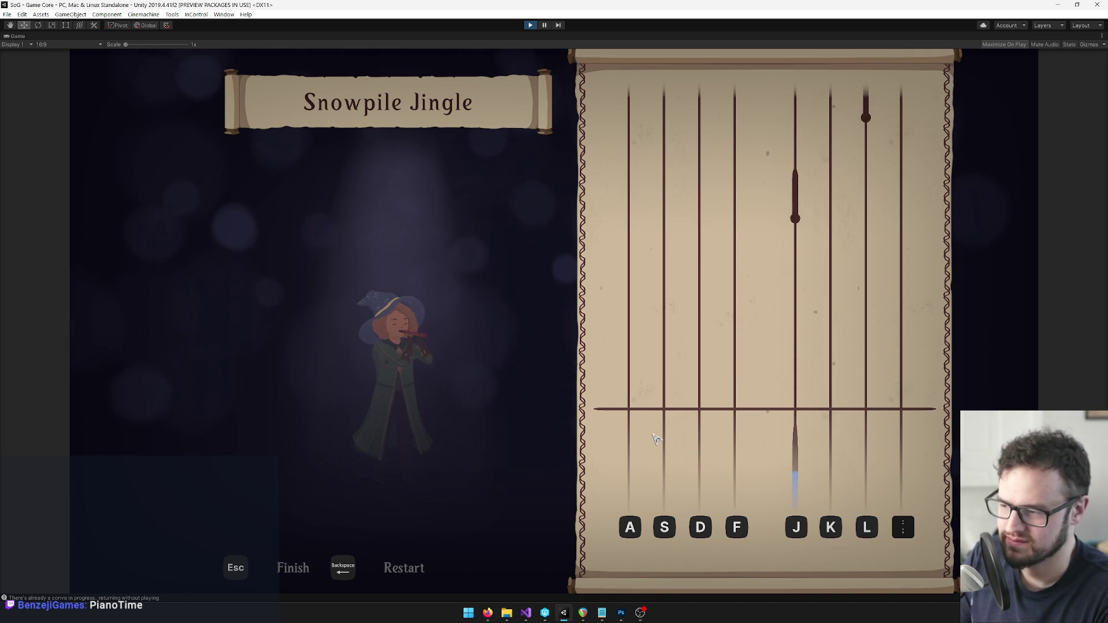
pyautogui.press('j')
pyautogui.press('l')
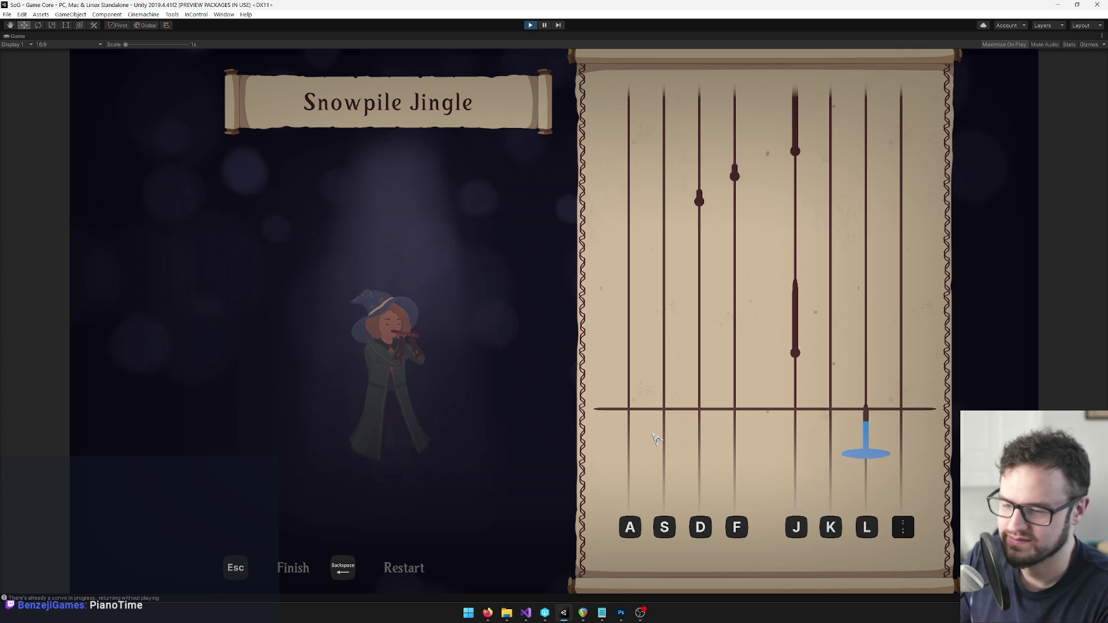
pyautogui.press('j')
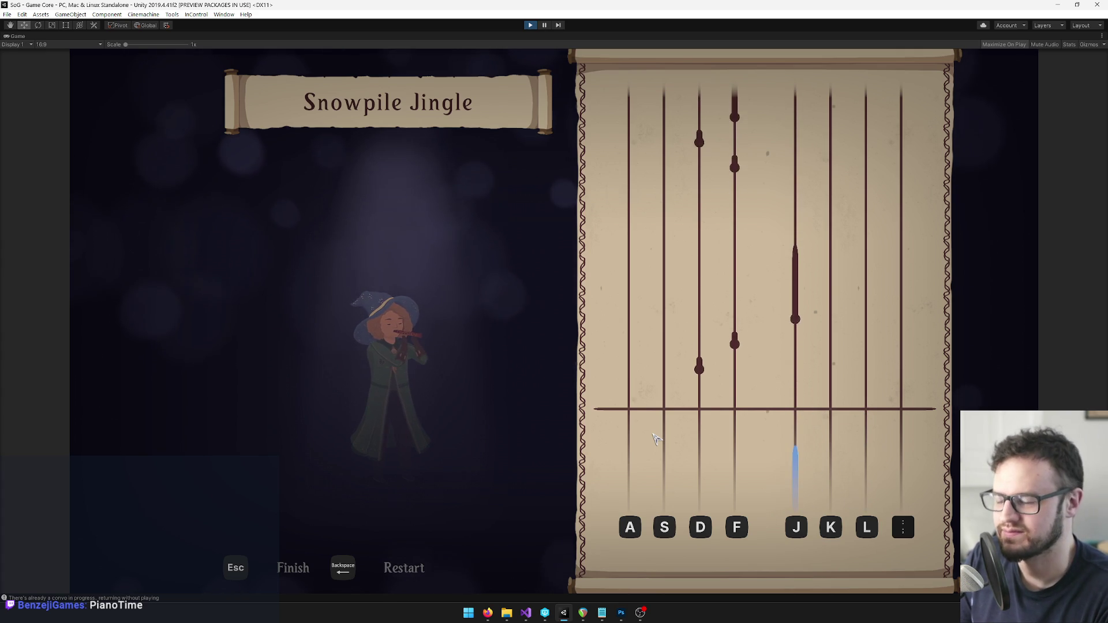
pyautogui.press('d')
pyautogui.press('f')
pyautogui.press('j')
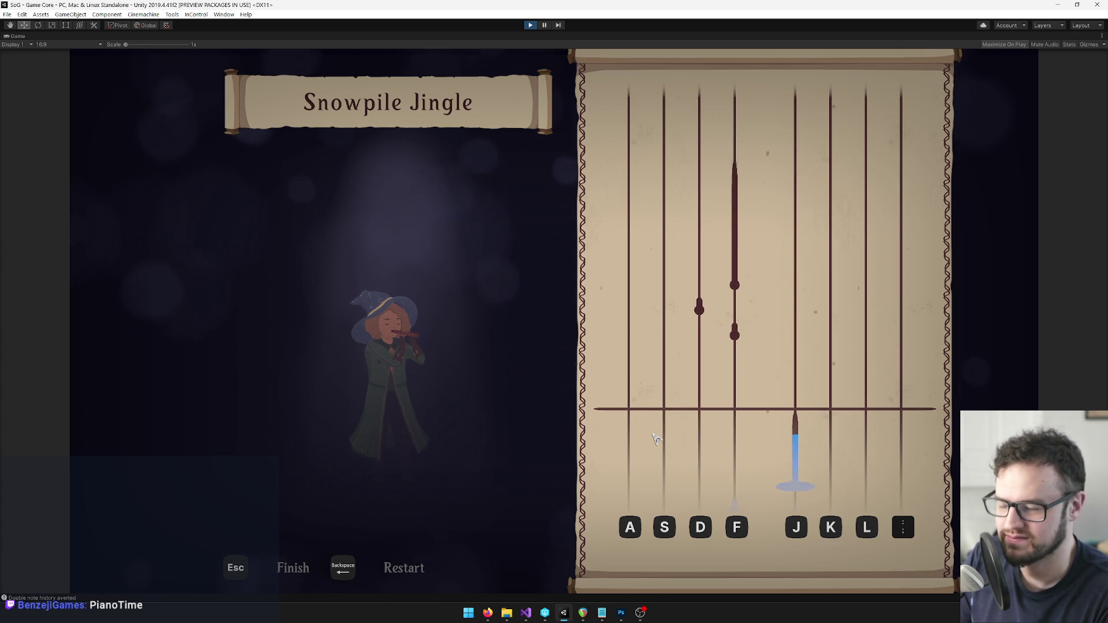
# Finish the song (F, D, F, D, S, D, J, F, ;, J), exit Play mode and bring up Perforce P4V.
pyautogui.press('f')
pyautogui.press('d')
pyautogui.press('f')
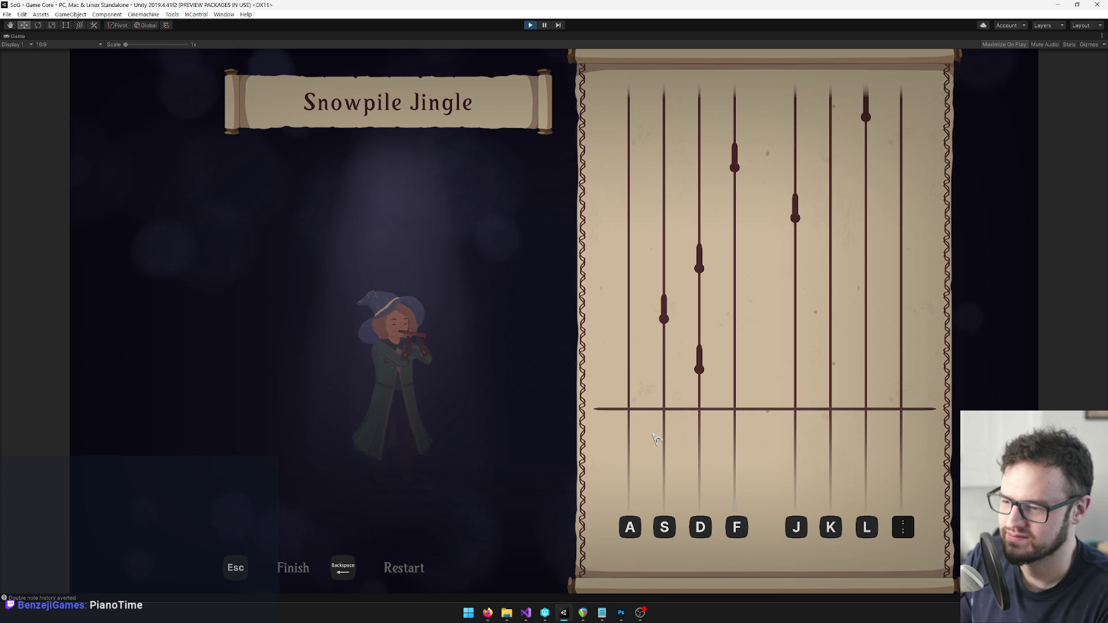
pyautogui.press('d')
pyautogui.press('s')
pyautogui.press('d')
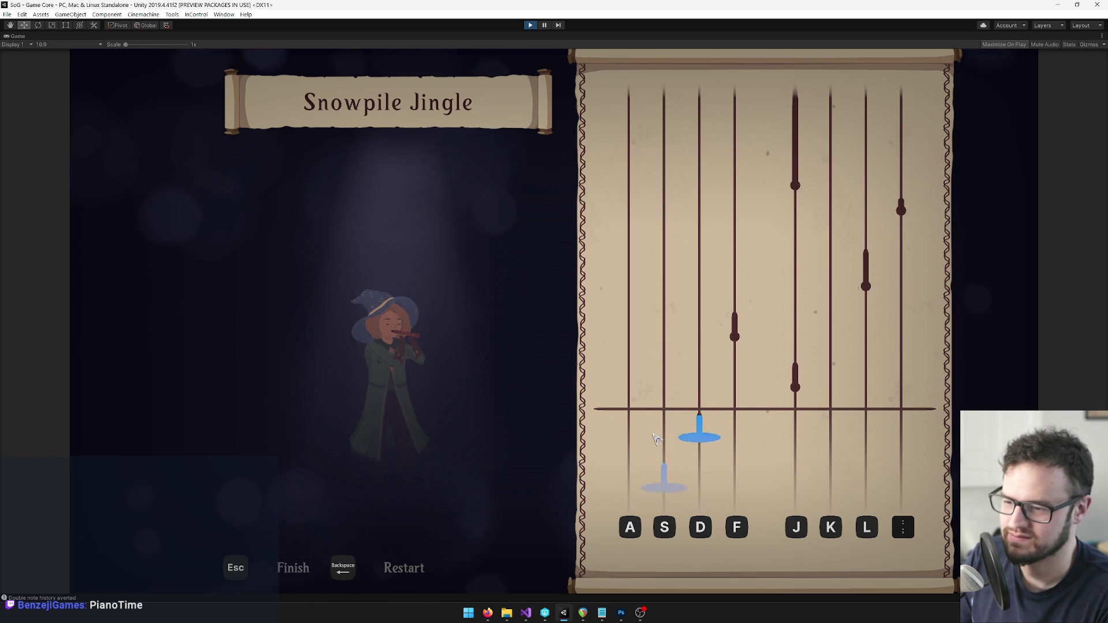
pyautogui.press('j')
pyautogui.press('f')
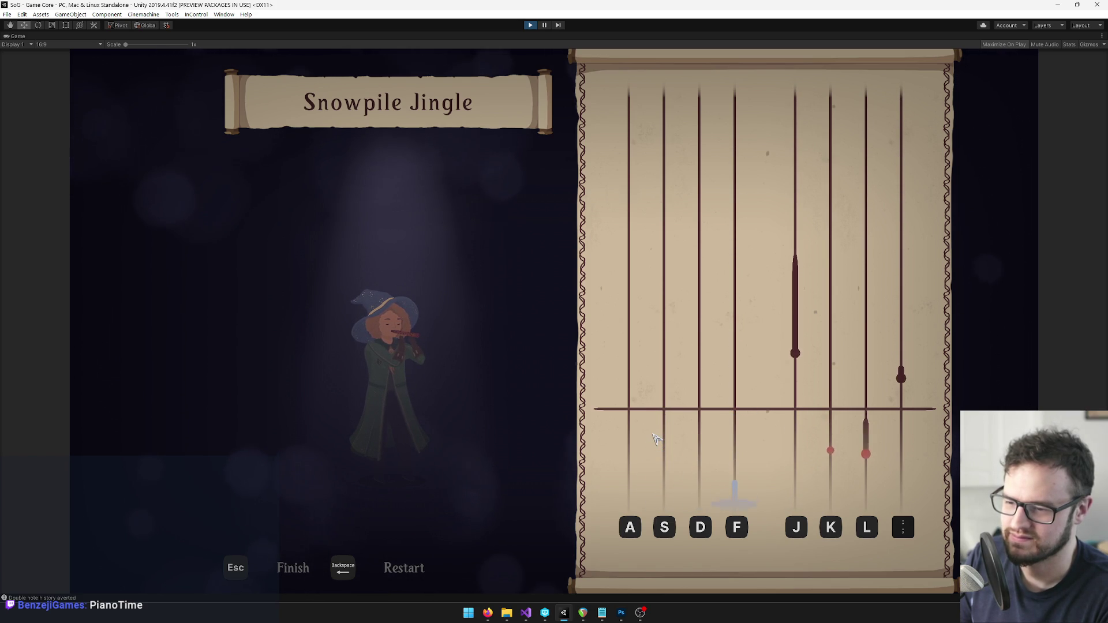
pyautogui.press(';')
pyautogui.press('j')
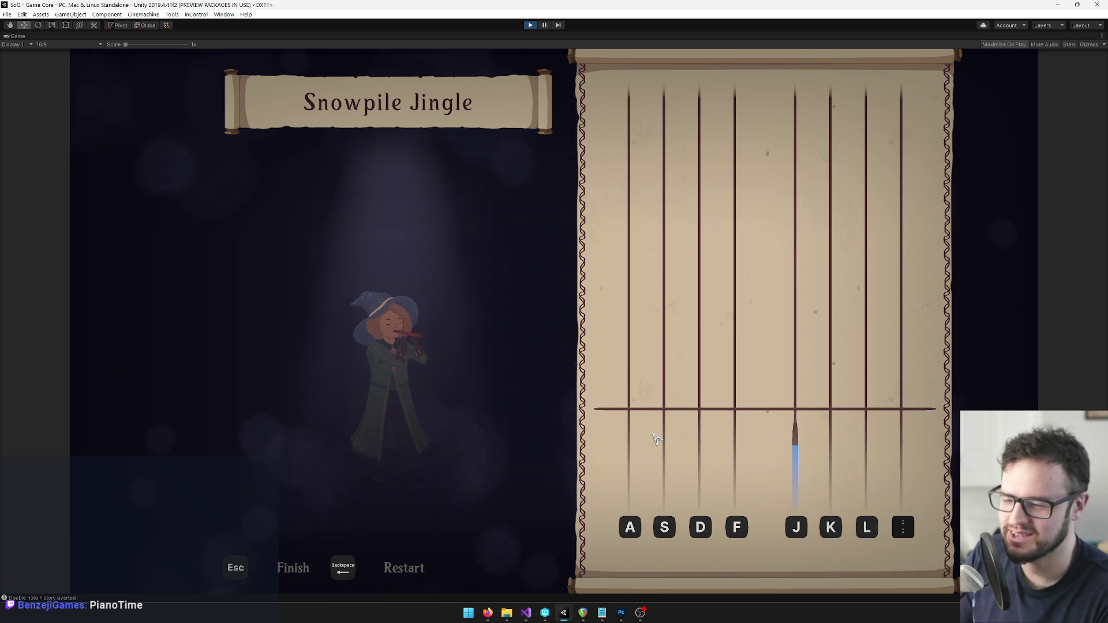
pyautogui.click(531, 26)
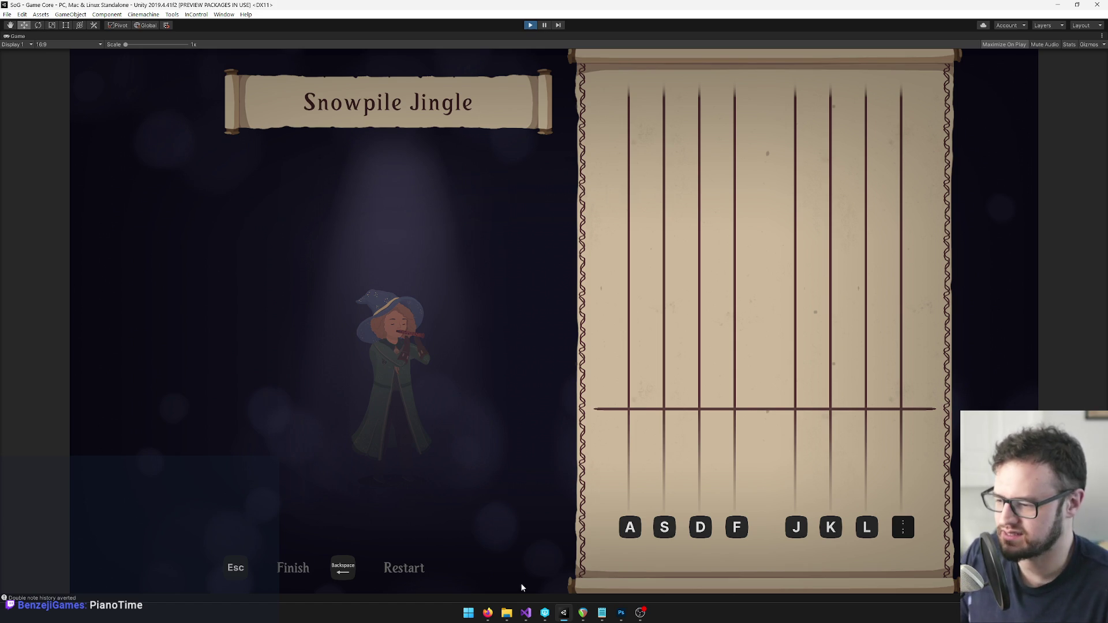
pyautogui.click(544, 614)
# Select all default-changelist files, drag them into pending changelist 4593, and return to Unity.
pyautogui.click(458, 218)
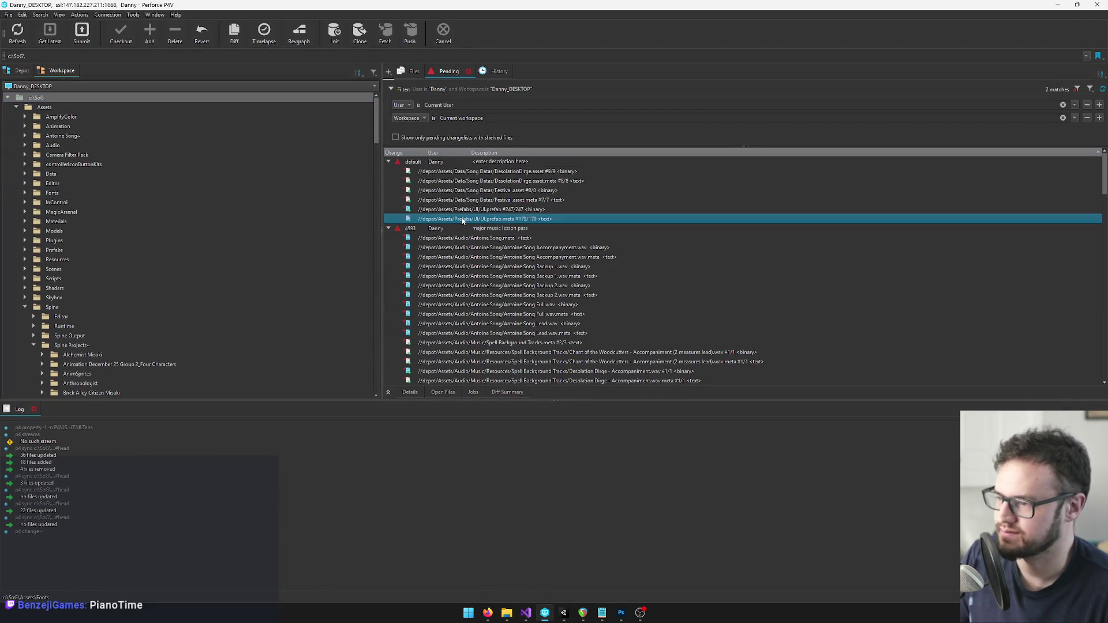
pyautogui.keyDown('shift'); pyautogui.click(466, 181); pyautogui.keyUp('shift')
pyautogui.keyDown('shift'); pyautogui.click(491, 172); pyautogui.keyUp('shift')
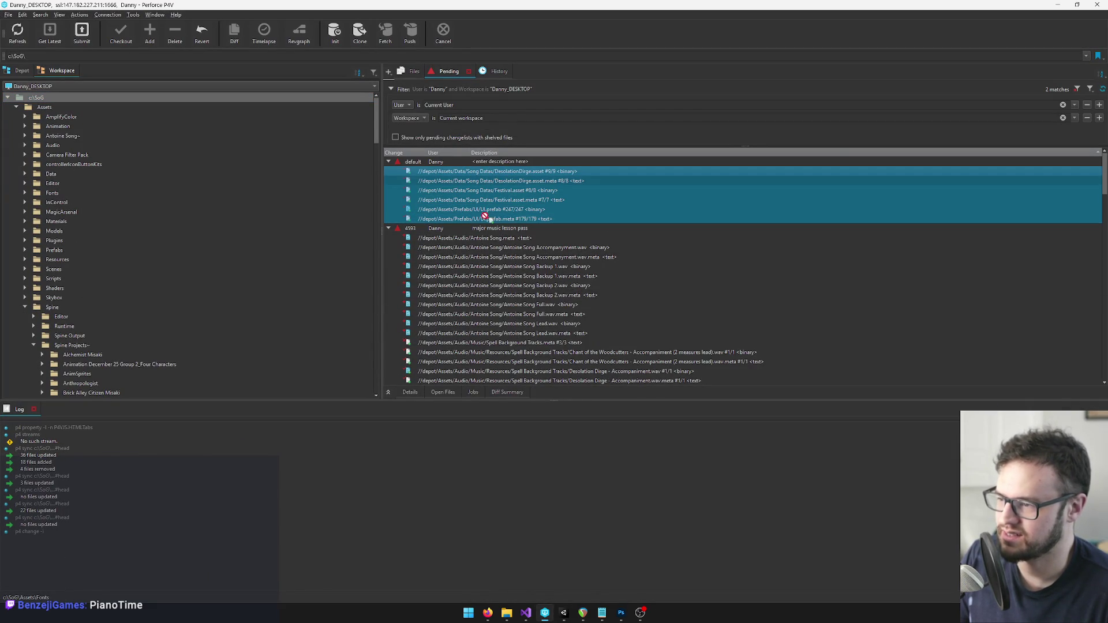
pyautogui.moveTo(479, 230); pyautogui.dragTo(479, 230)
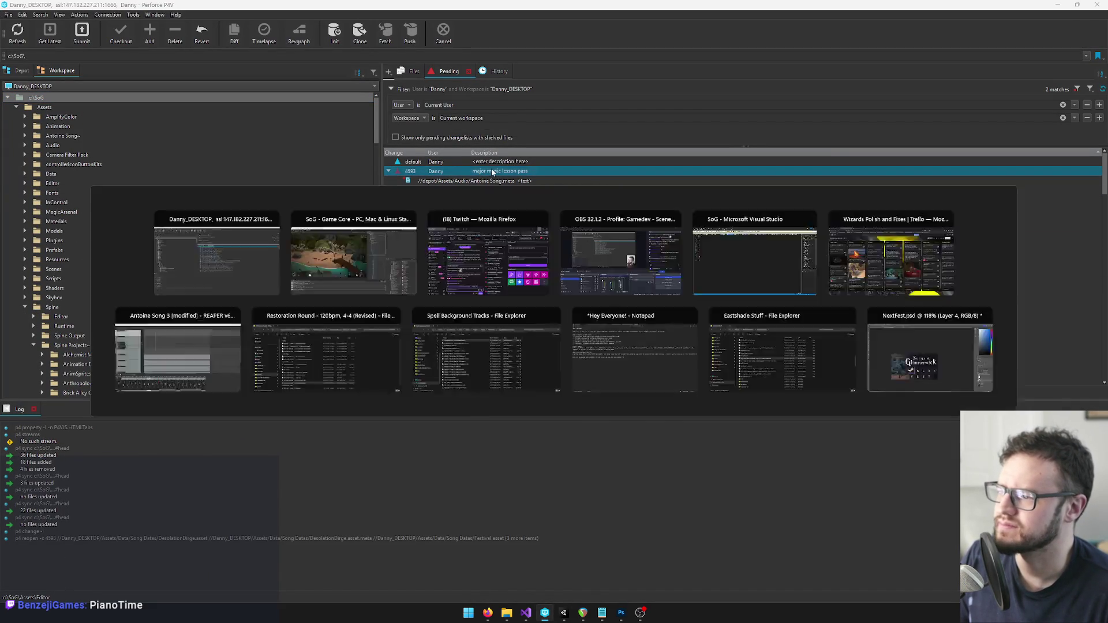
pyautogui.hotkey('alt', 'Tab')
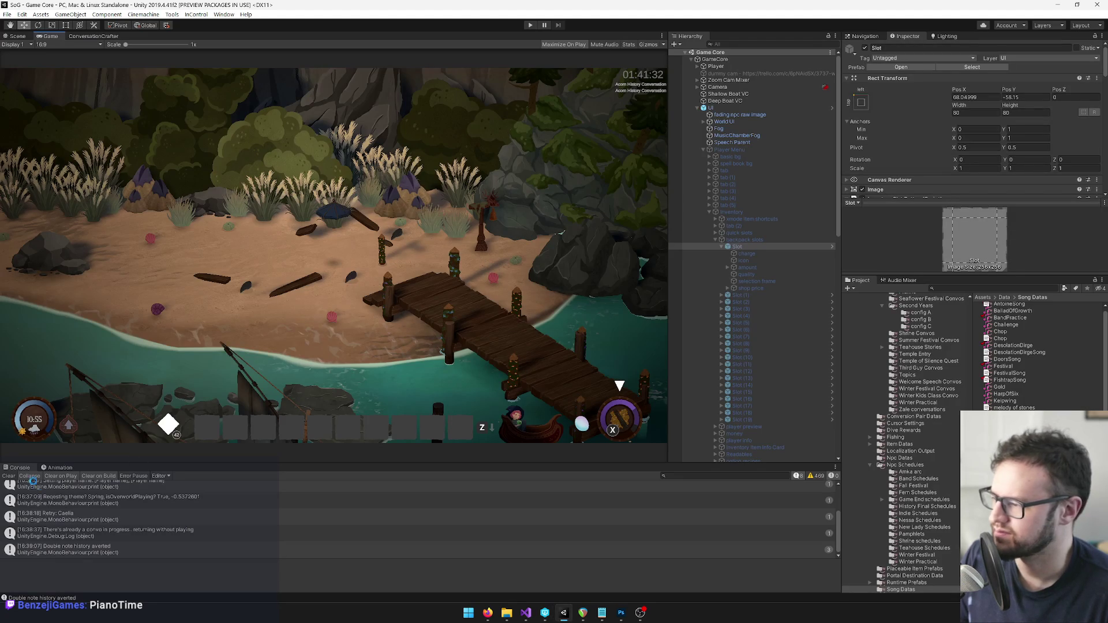
# Clear the Unity console, then open the submit form for changelist 4593 in P4V.
pyautogui.click(9, 476)
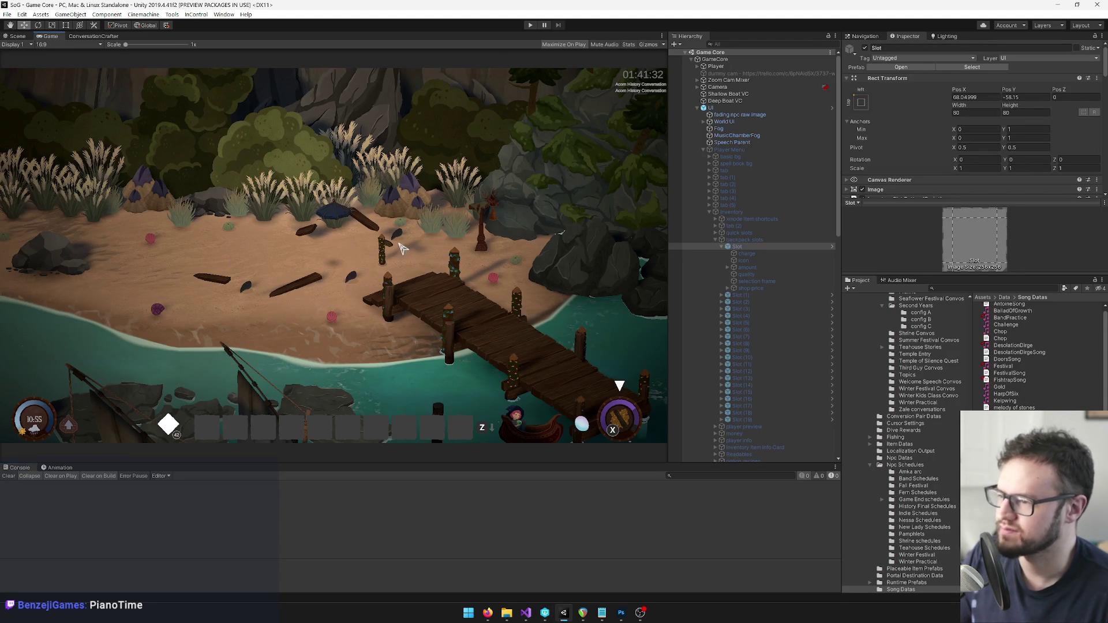
pyautogui.hotkey('alt', 'Tab')
pyautogui.hotkey('ctrl', 's')
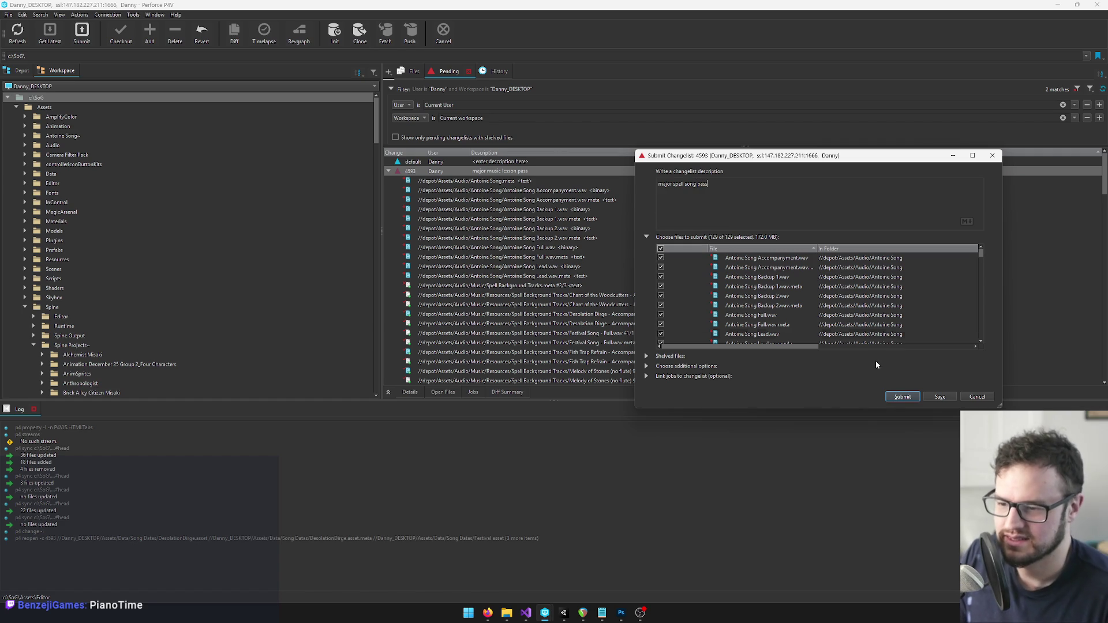
# Save the 'major spell song pass' description, collapsing changelist 4593 and Unity's UI hierarchy object.
pyautogui.click(939, 398)
pyautogui.click(388, 171)
pyautogui.hotkey('alt', 'Tab')
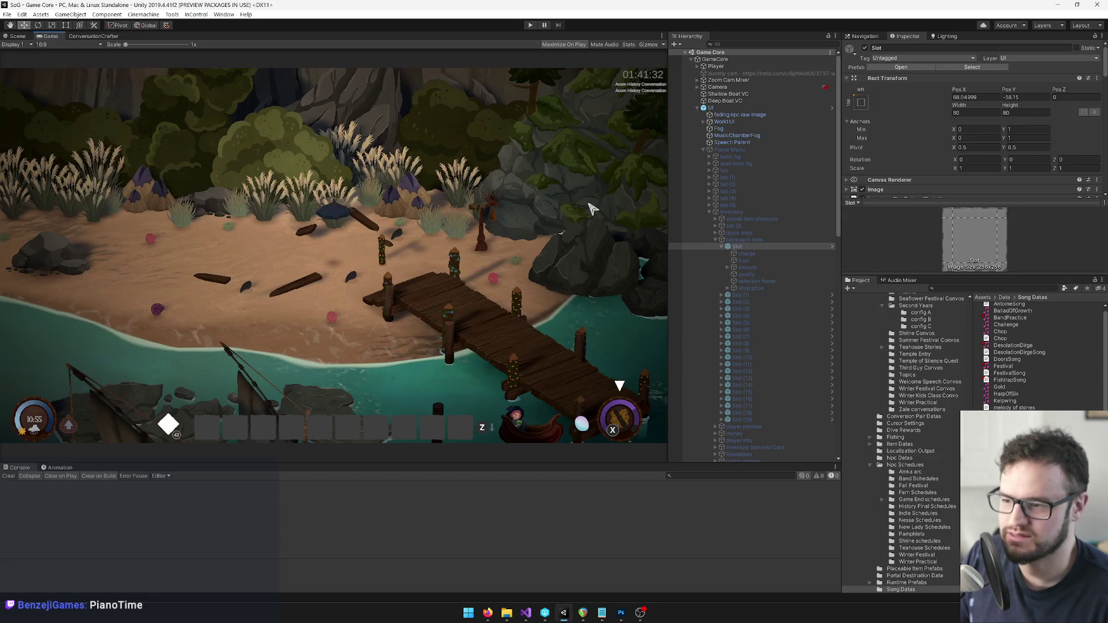
pyautogui.click(702, 109)
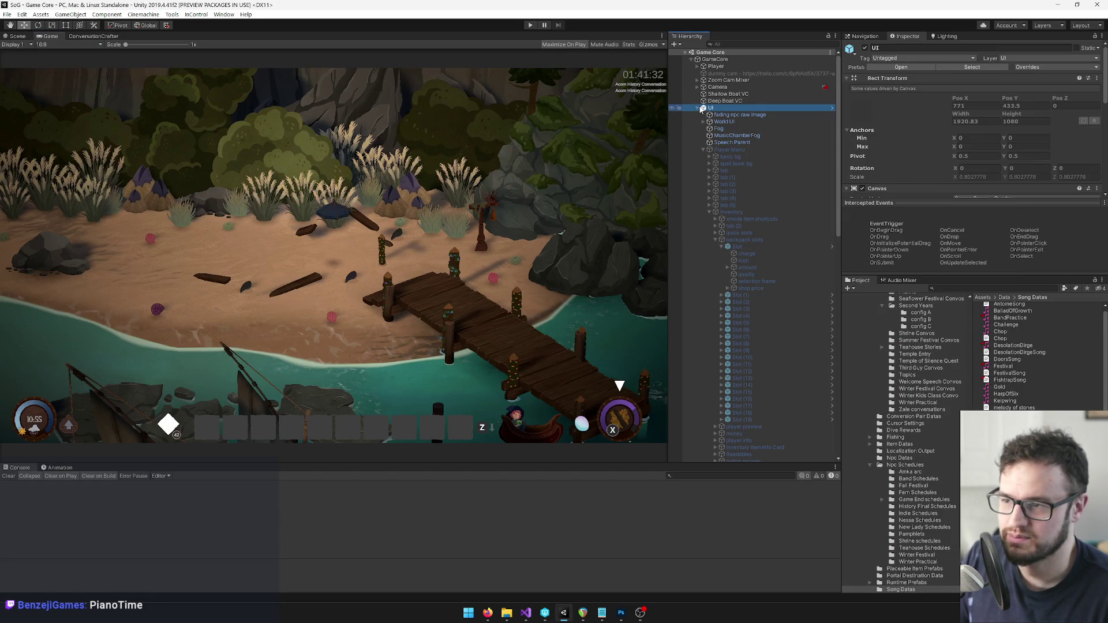
pyautogui.click(697, 108)
# Submit changelist 4593 to the depot via its Submit... context-menu command.
pyautogui.hotkey('alt', 'Tab')
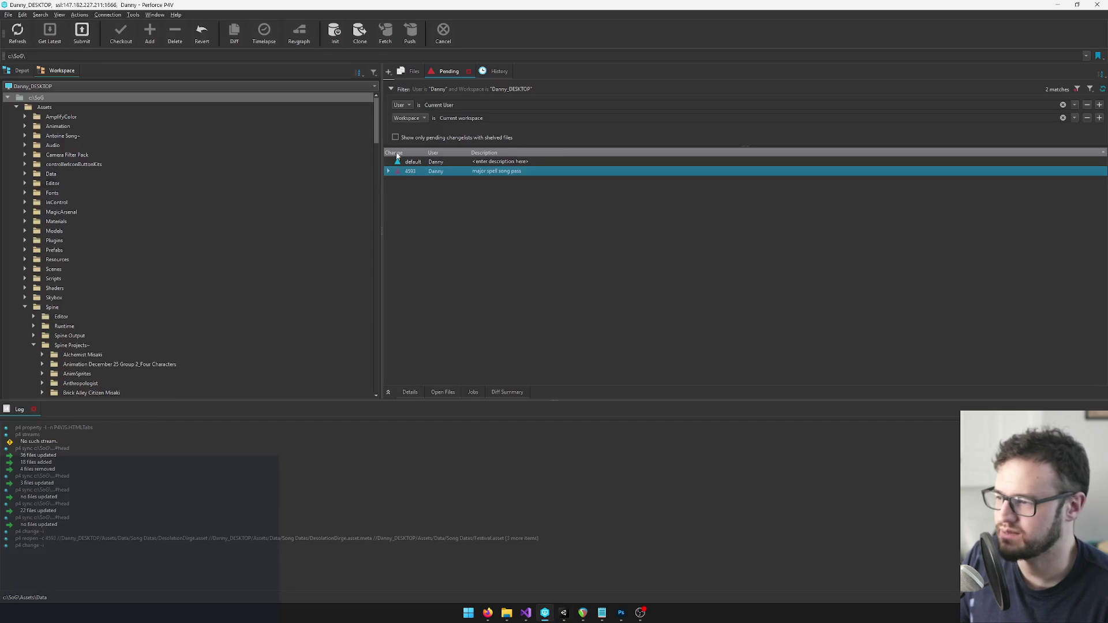
pyautogui.rightClick(419, 172)
pyautogui.click(442, 180)
pyautogui.click(902, 397)
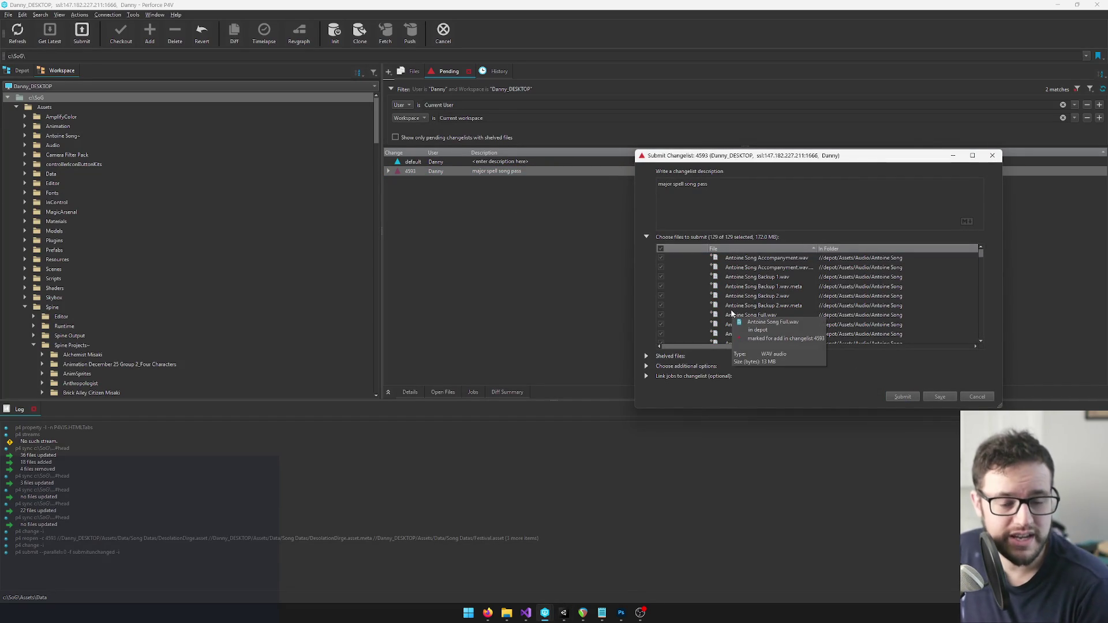